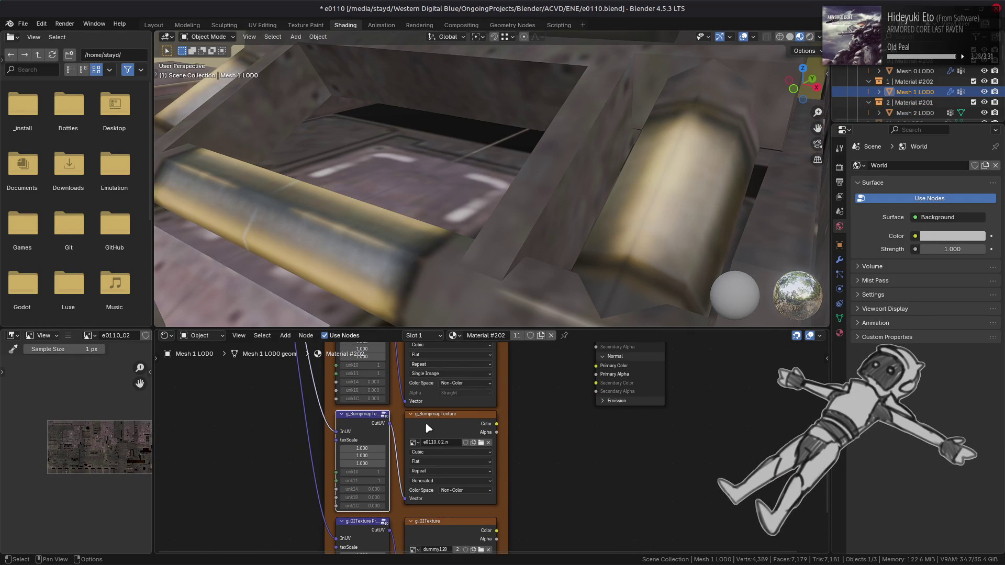
- Select the bumpmap texture node, check its context menu, then deselect all nodes
left_click(428, 429)
right_click(445, 423)
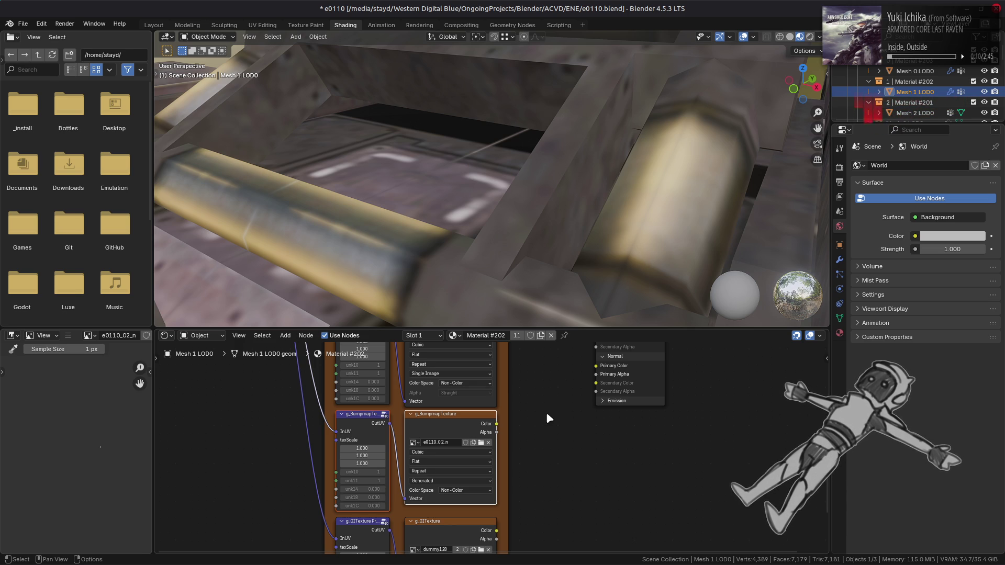
left_click(224, 438)
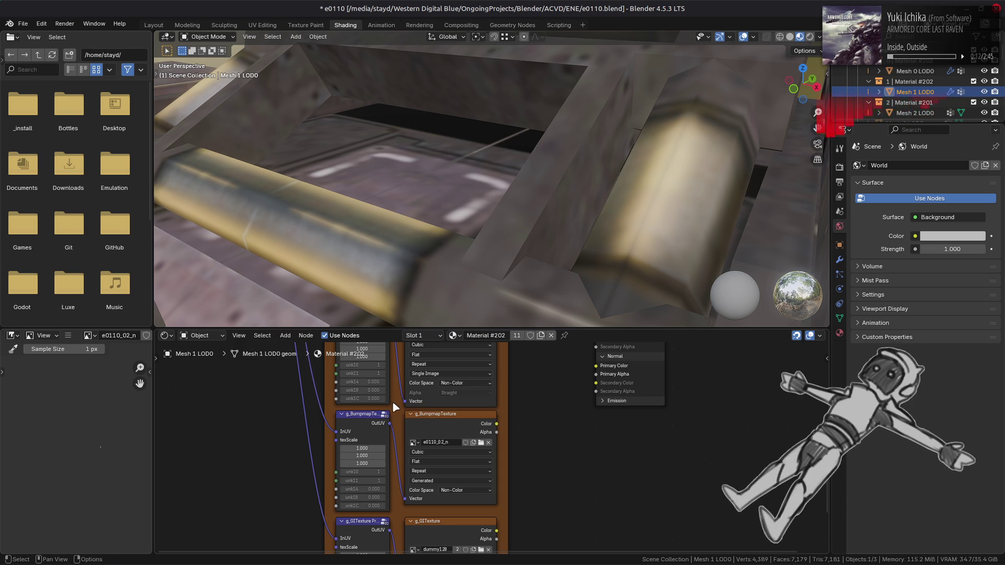
- Open the recent tank file e1020.blend, discarding unsaved changes to e0110.blend
left_click(23, 23)
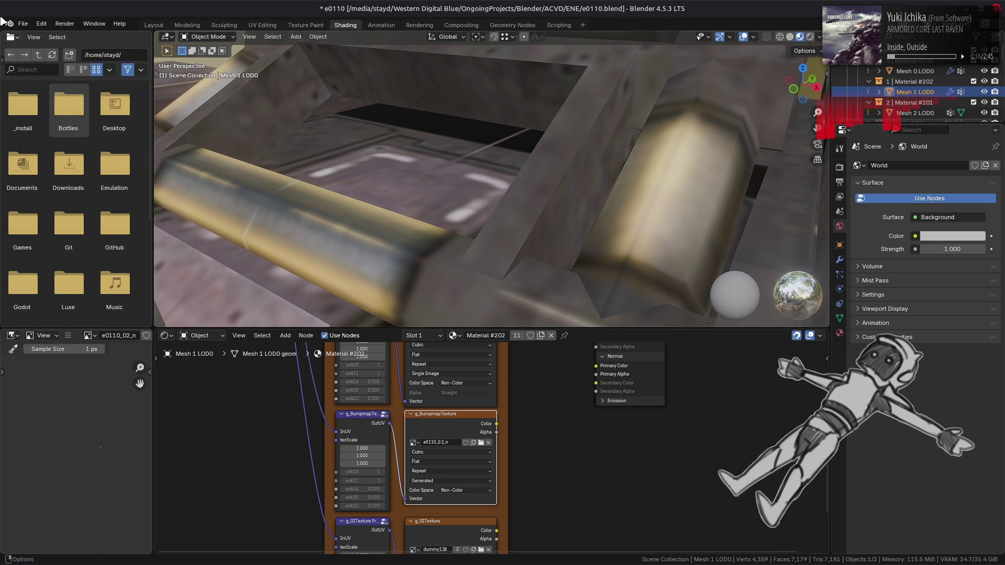
left_click(23, 24)
mouse_move(94, 55)
left_click(177, 68)
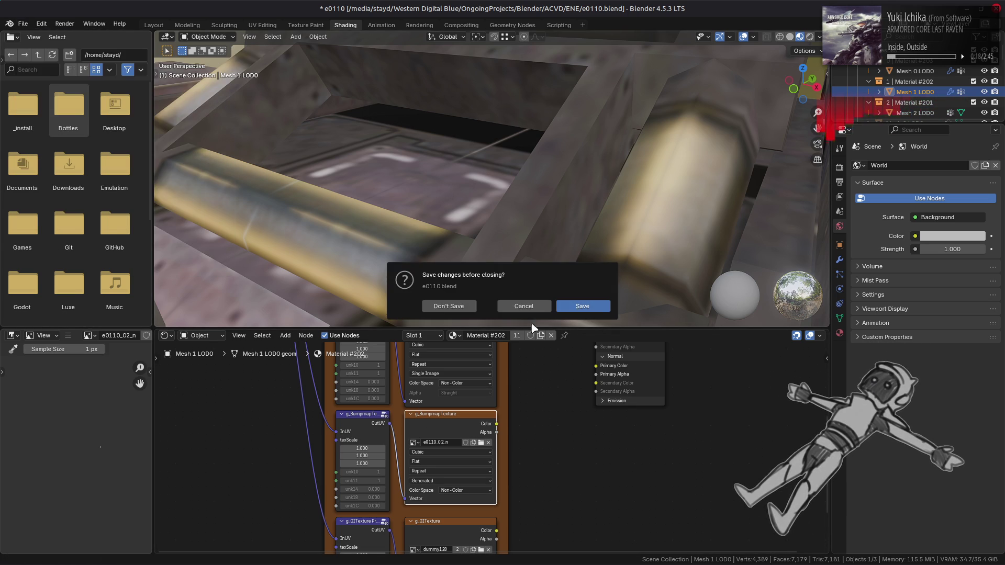
left_click(444, 306)
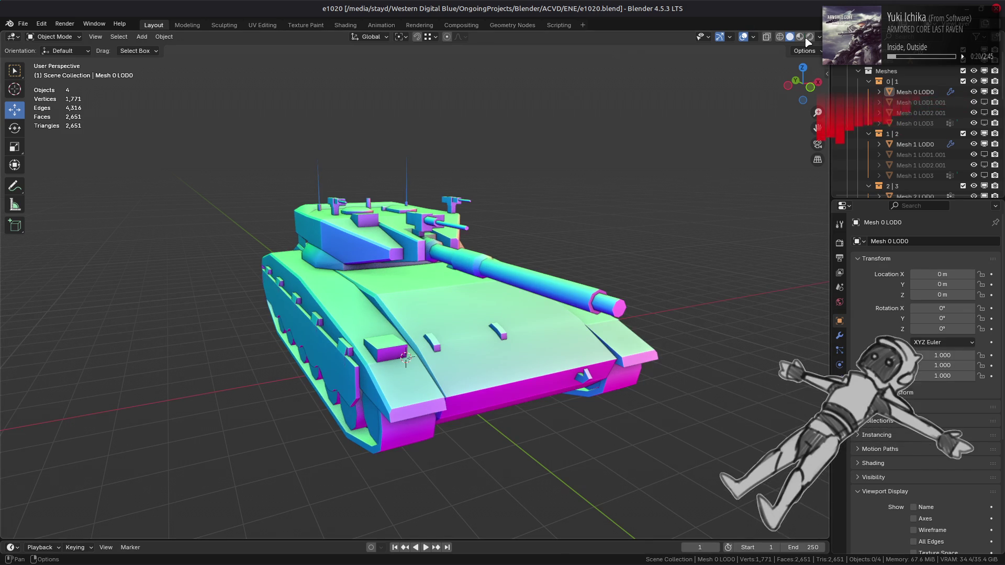
- View the tank close up in Material Preview in the Shading workspace and select it
left_click(806, 39)
left_click(345, 25)
middle_click_drag(455, 186, 546, 217)
scroll(476, 194, "up", 3)
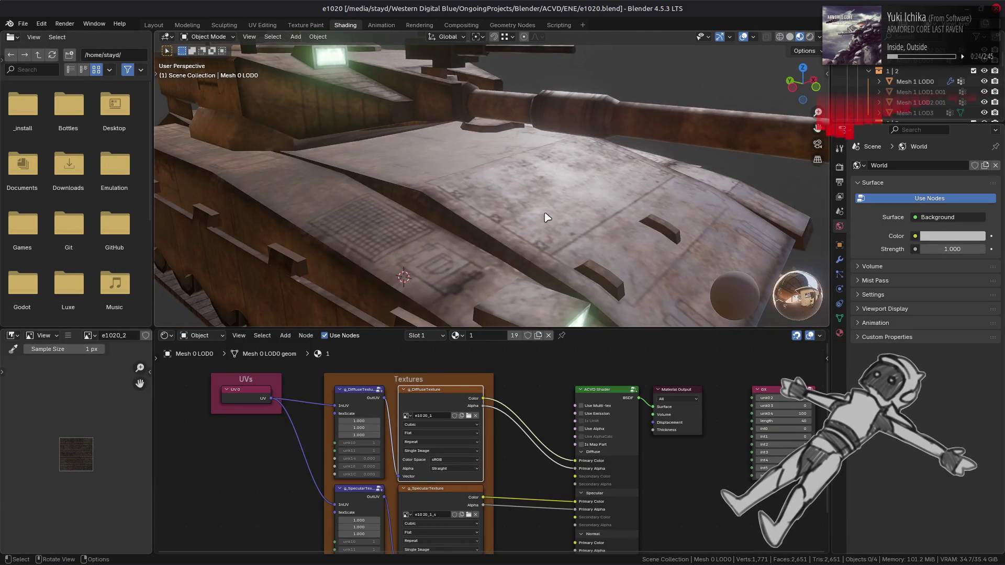
left_click(546, 217)
scroll(409, 444, "up", 2)
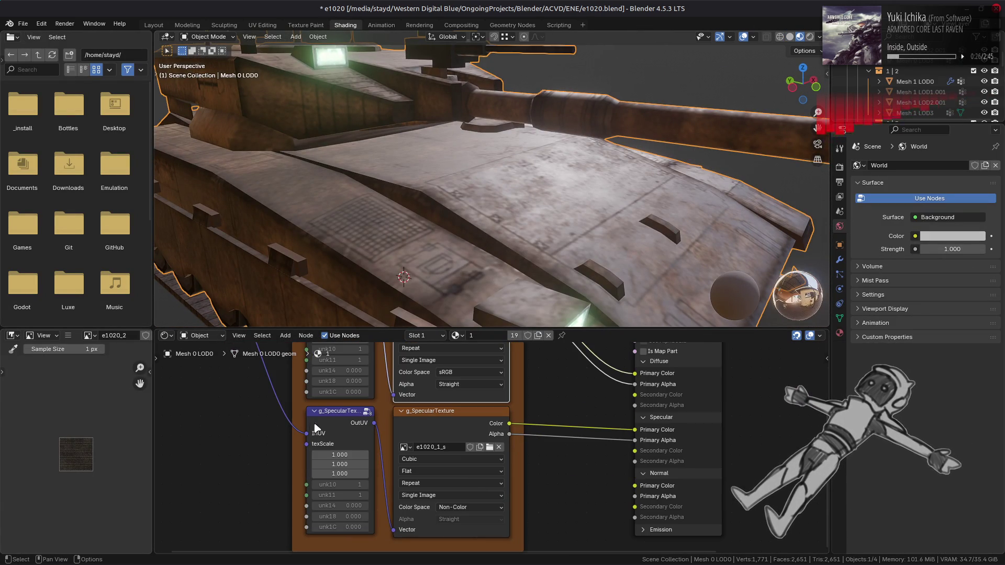
- Duplicate the specular texture nodes and link the UV output to the copy's InUV
left_click(429, 425, "shift")
key("shift+d")
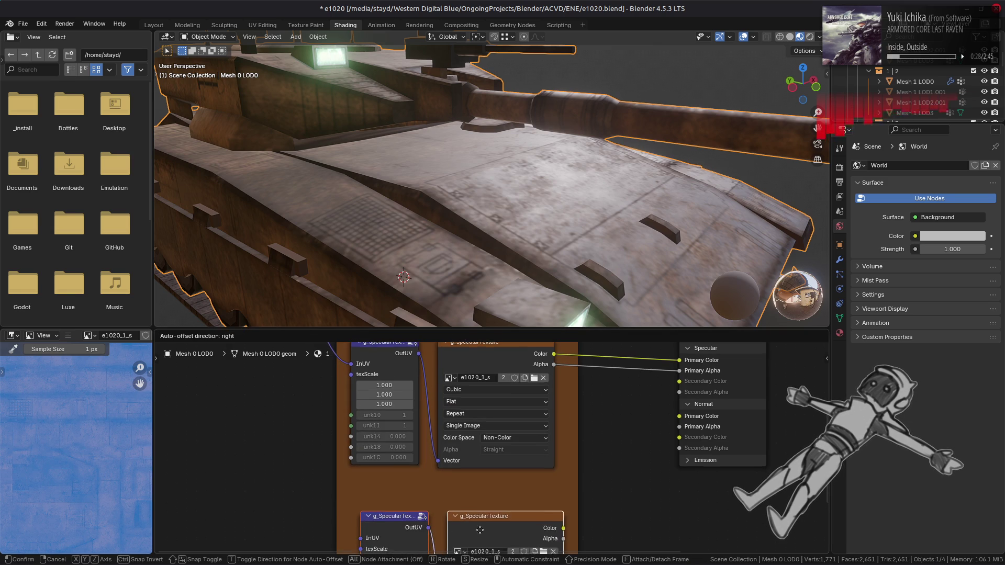
left_click(471, 507)
key("Home")
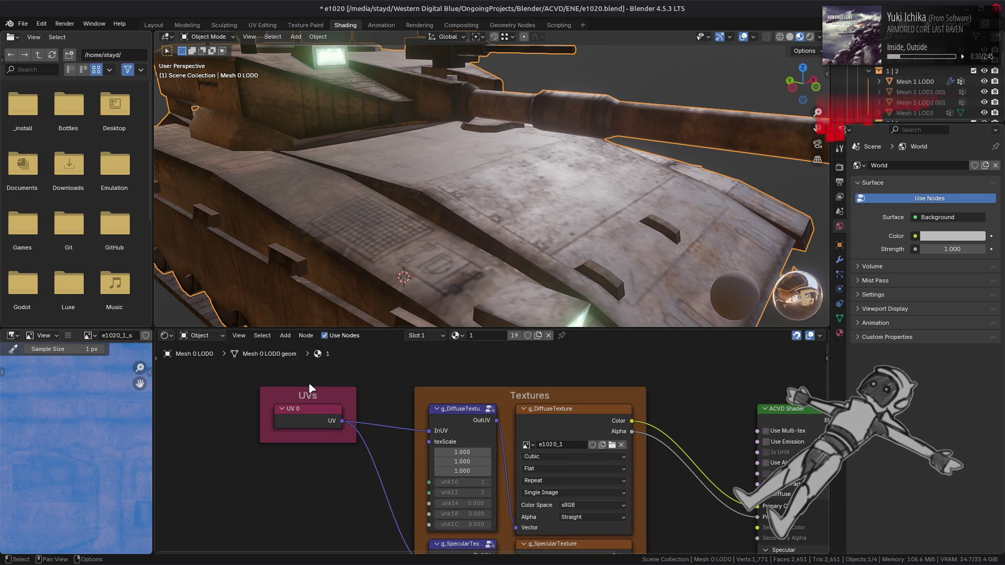
mouse_move(343, 422)
left_mouse_down()
mouse_move(398, 562)
mouse_move(408, 562)
mouse_move(415, 463)
mouse_move(430, 457)
left_mouse_up()
- Rename the copied node from g_SpecularTexture to g_BumpmapTexture in the sidebar's Name field
key("n")
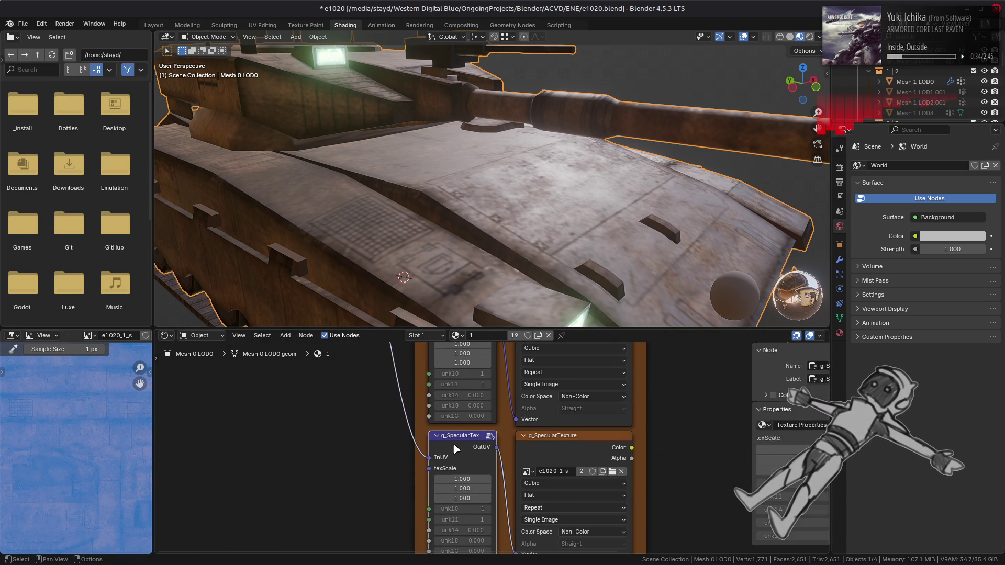
left_click(749, 366)
type("g_SpecularTexture Scale.0")
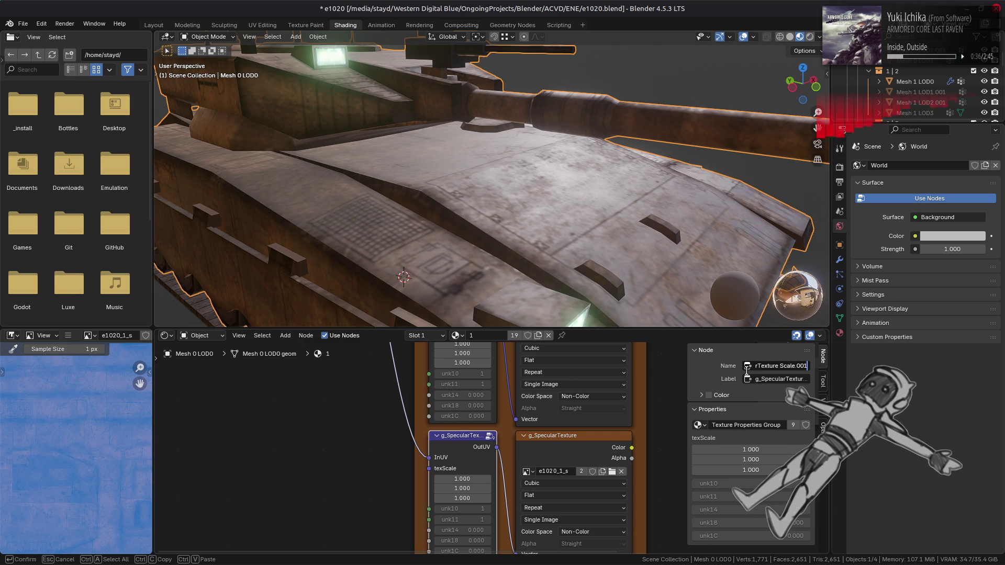
key("Home")
key("Right")
key("Right")
key("Delete")
key("Delete")
key("Delete")
type("Bumpm")
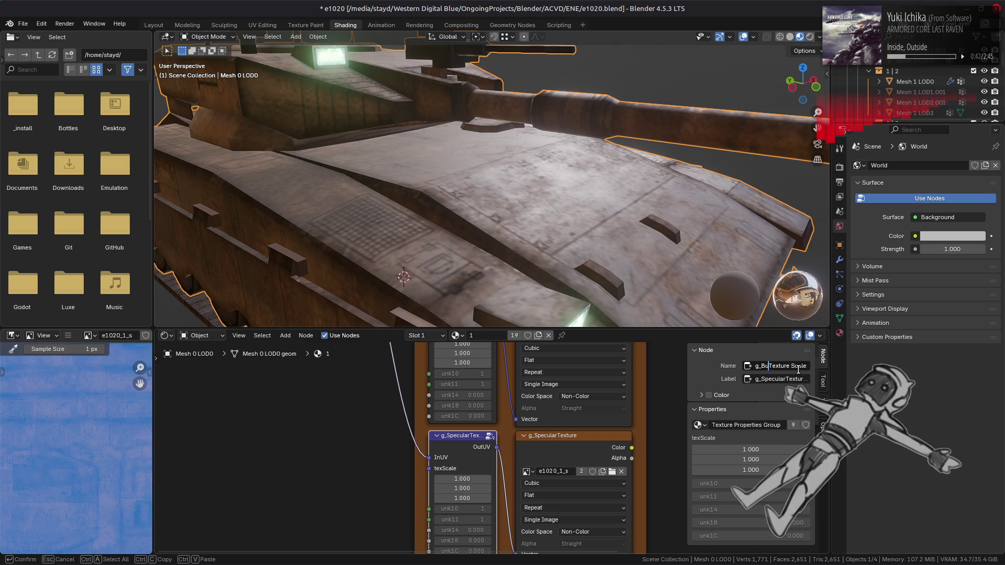
type("apText...")
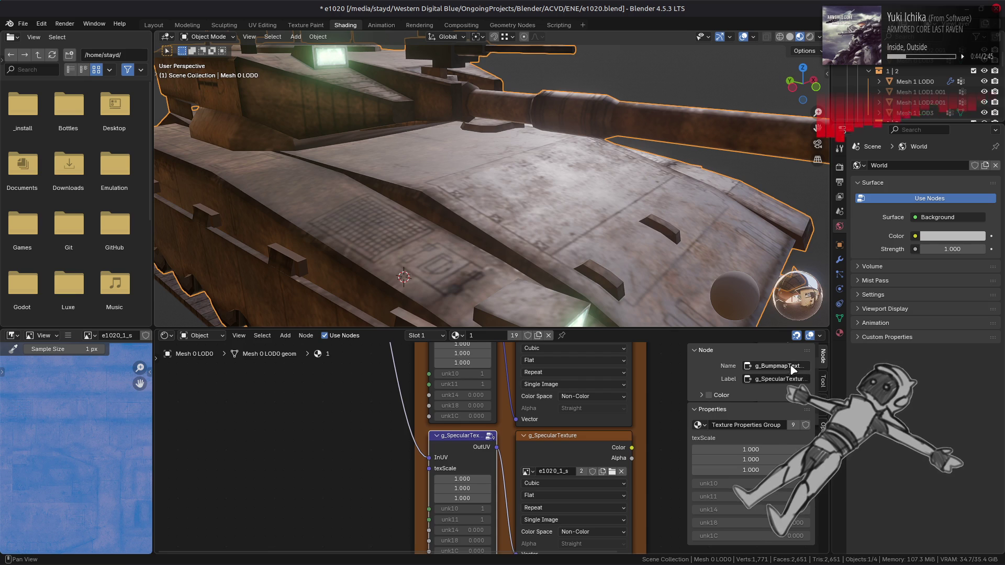
key("End")
key("BackSpace")
key("BackSpace")
key("BackSpace")
key("Home")
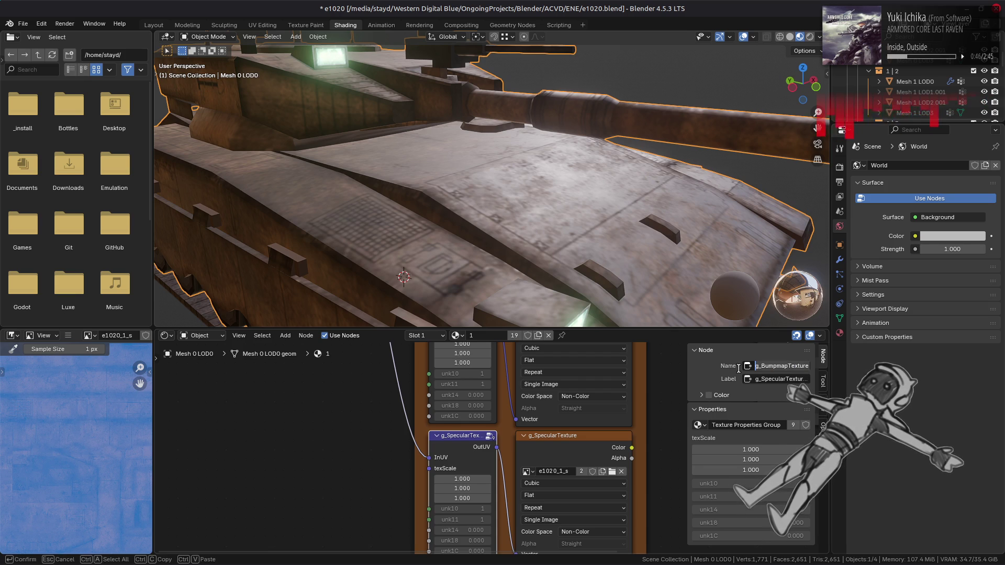
- Change the copied node's label to g_BumpmapTexture
left_click(762, 380)
type("aTexture Properties")
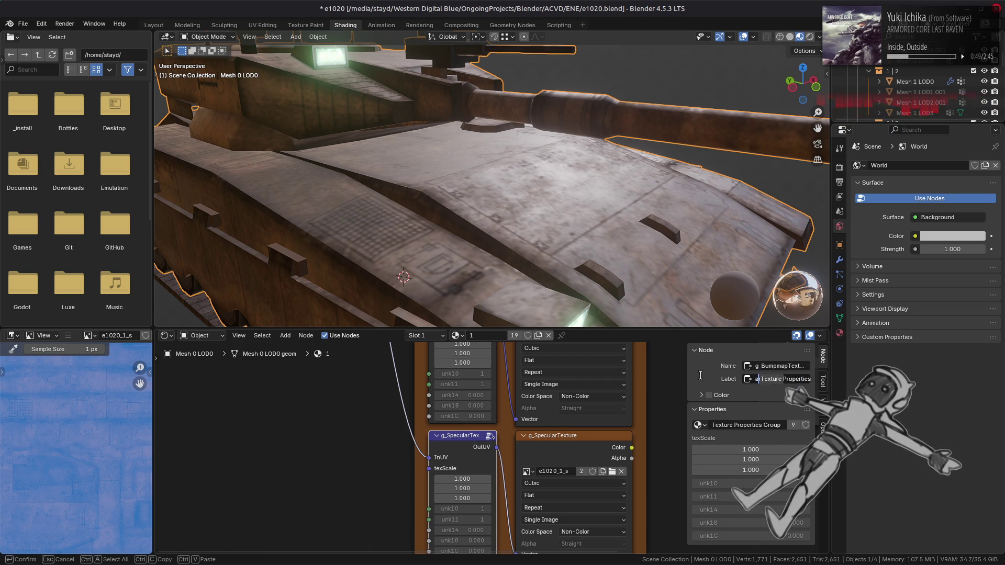
key("BackSpace")
key("BackSpace")
key("BackSpace")
type("Bumpmap")
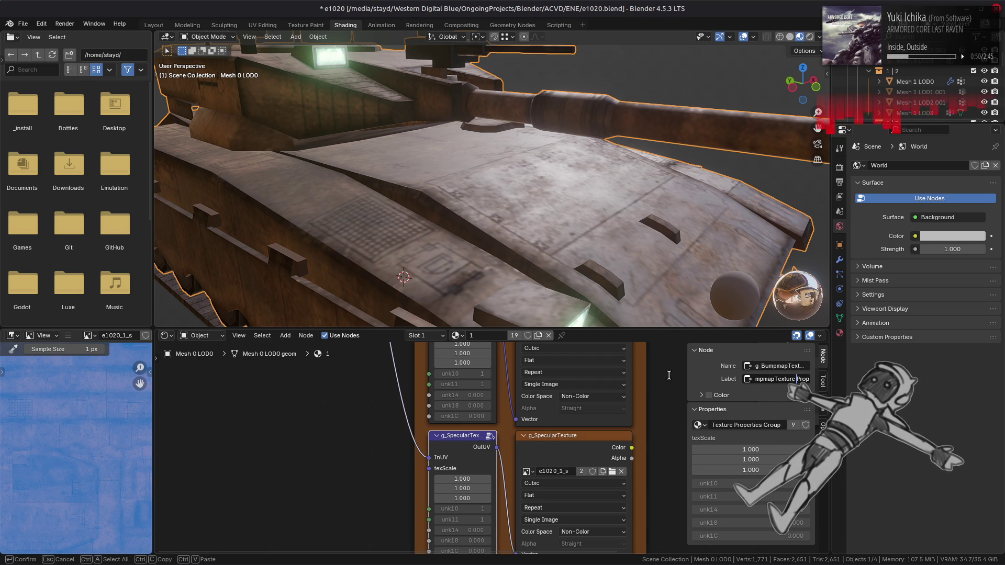
key("ctrl+Right")
key("Return")
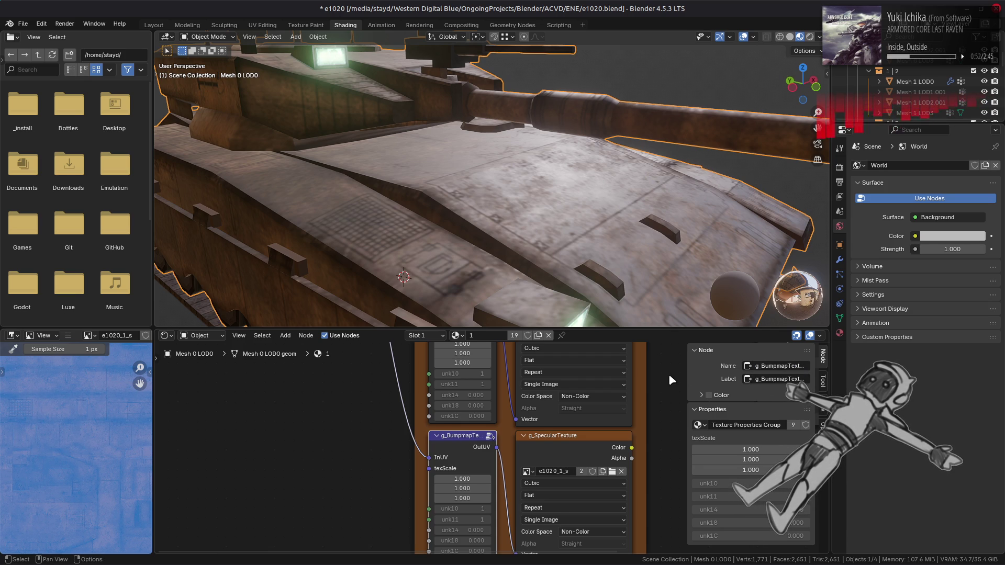
left_click(560, 449)
- Paste g_BumpmapTexture into the image node's Name and Label fields
double_click(778, 366)
key("ctrl+v")
double_click(784, 378)
key("ctrl+v")
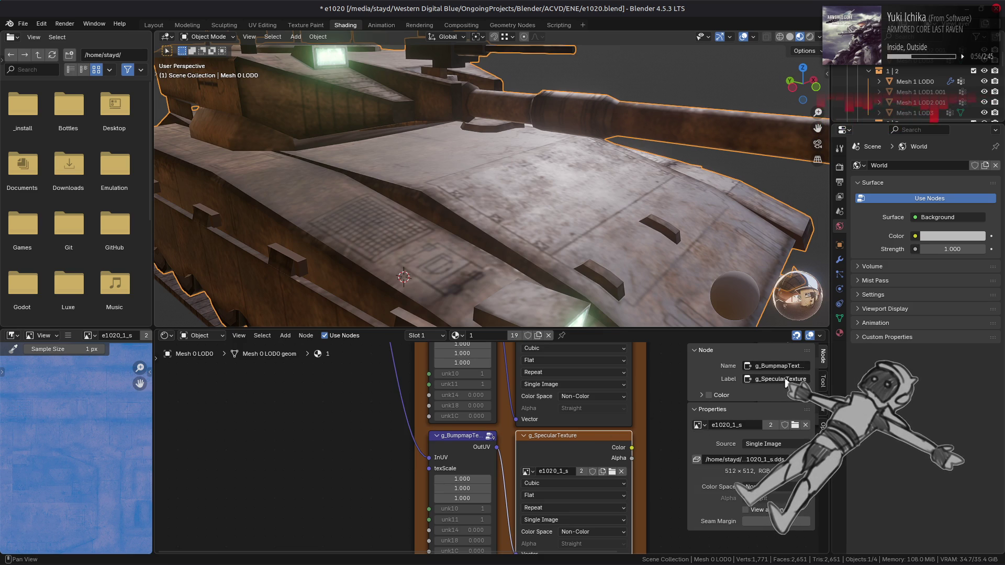
key("Return")
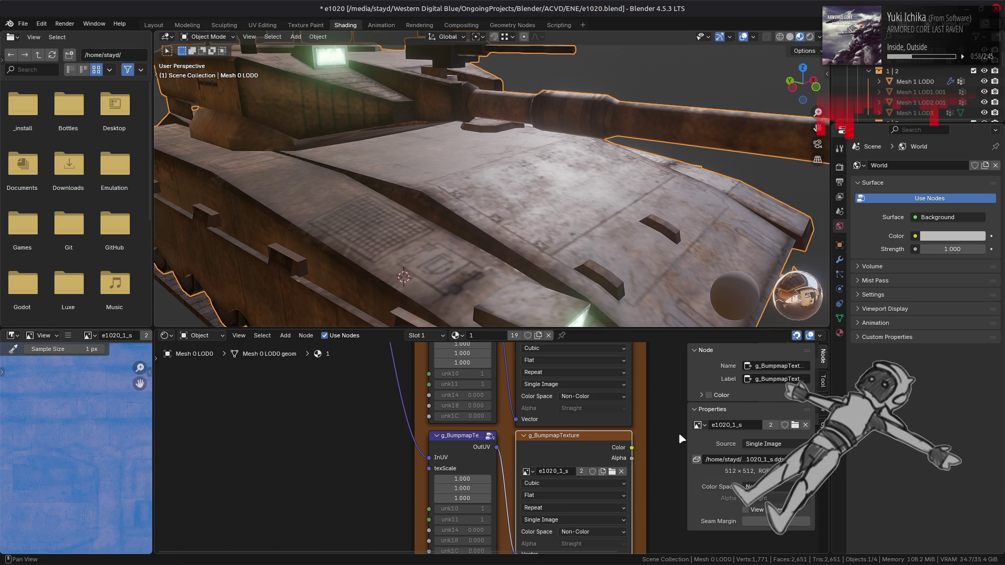
- Make the image single-user, rename it e1020_1_n, and save the blend file
middle_click_drag(592, 421, 549, 386)
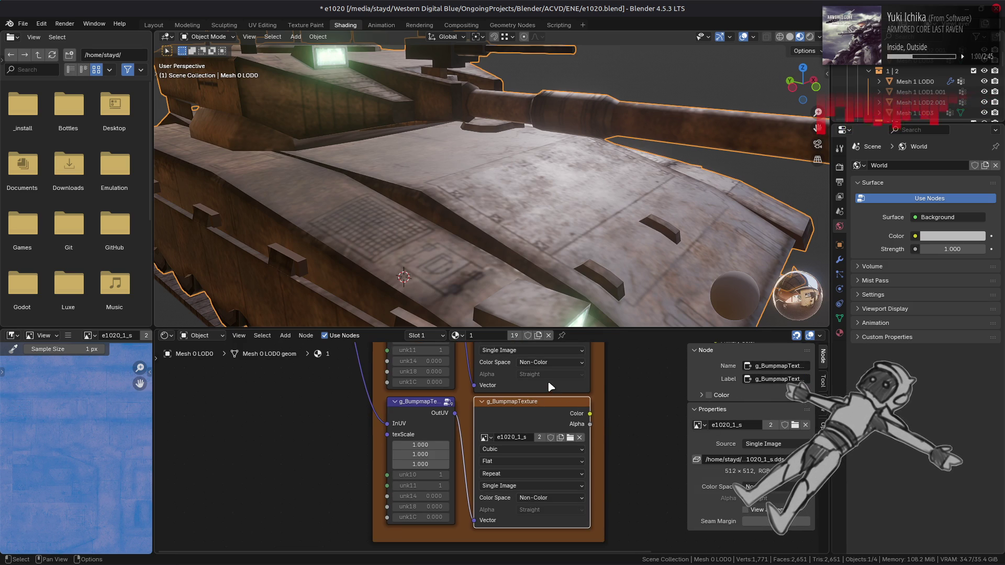
left_click(539, 437)
double_click(541, 436)
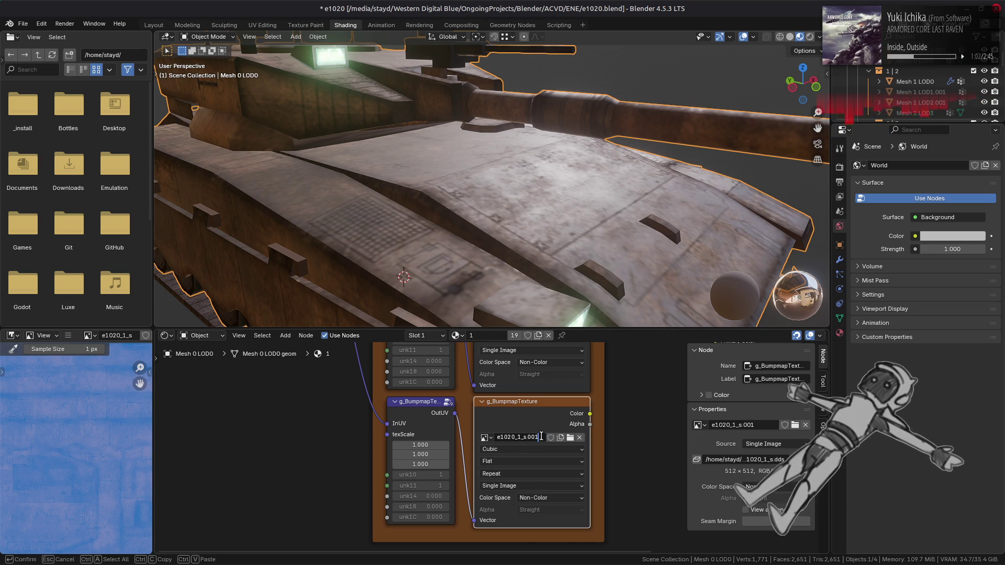
key("BackSpace")
key("BackSpace")
key("BackSpace")
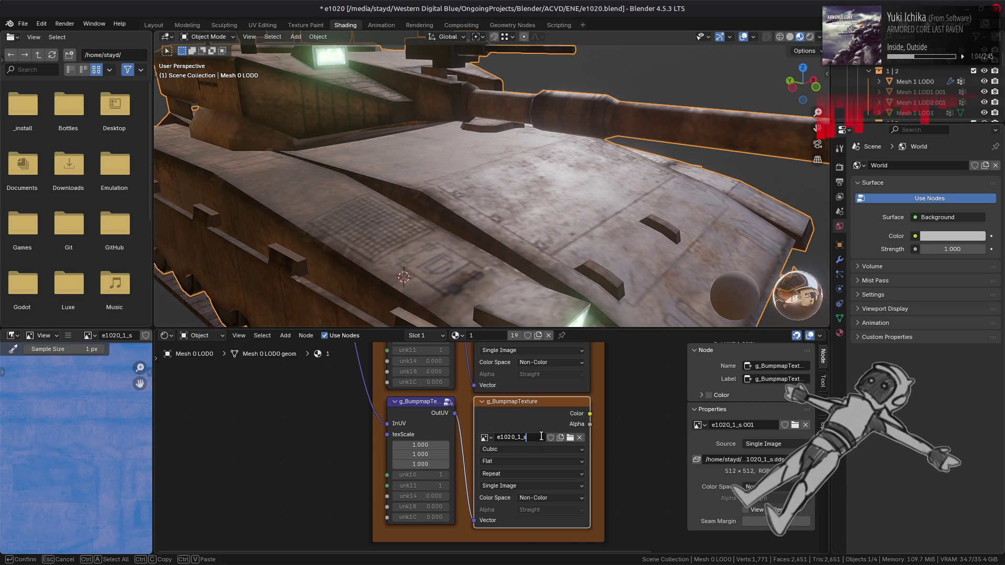
key("BackSpace")
type("n")
key("Return")
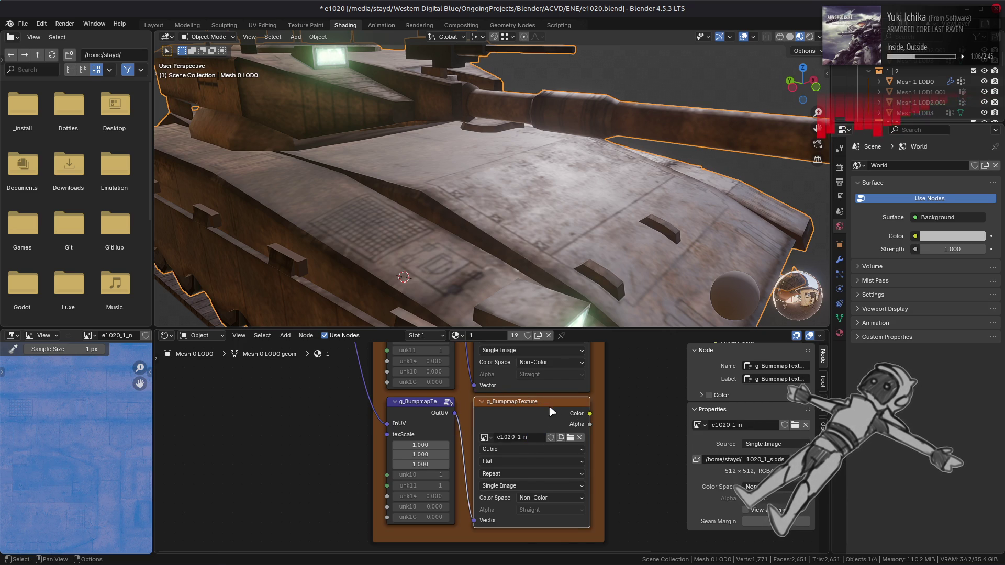
middle_click_drag(551, 412, 460, 436)
key("ctrl+s")
left_click(68, 335)
- Replace the bumpmap image with the e1020_1_n.dds normal map from disk
mouse_move(105, 360)
left_click(209, 197)
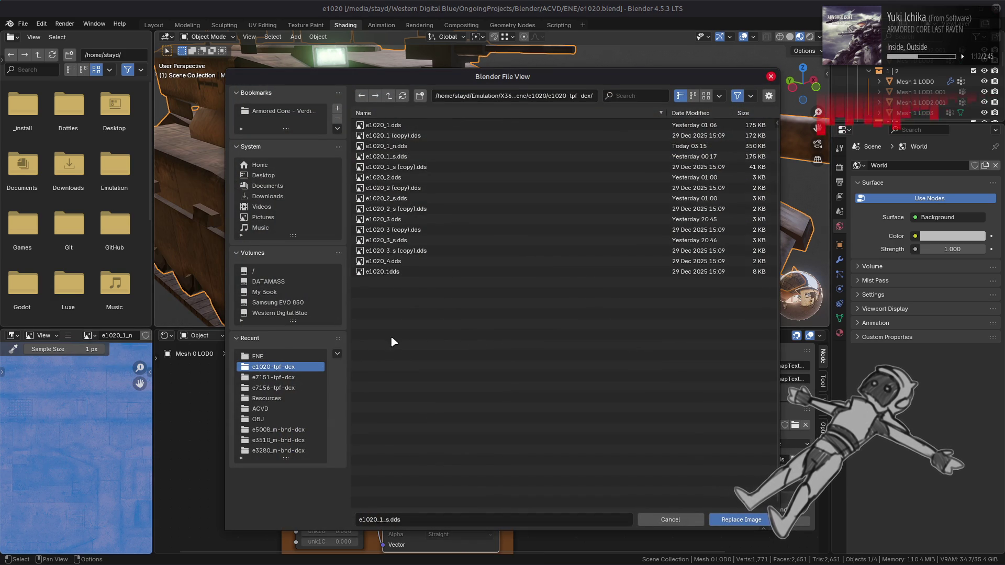
double_click(414, 146)
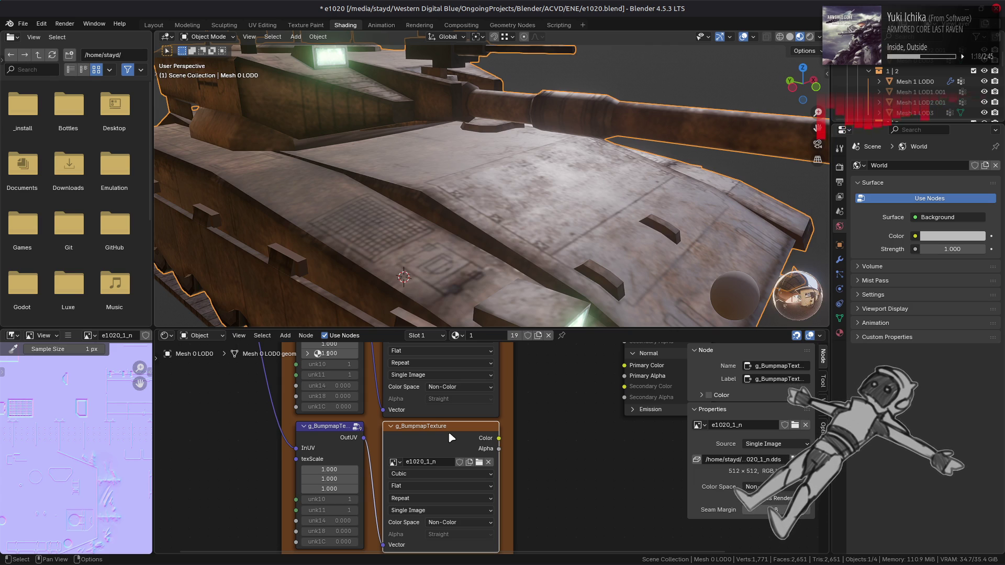
- Link the g_BumpmapTexture colour to the shader's Normal inputs, then undo the link
middle_click_drag(521, 433, 419, 470)
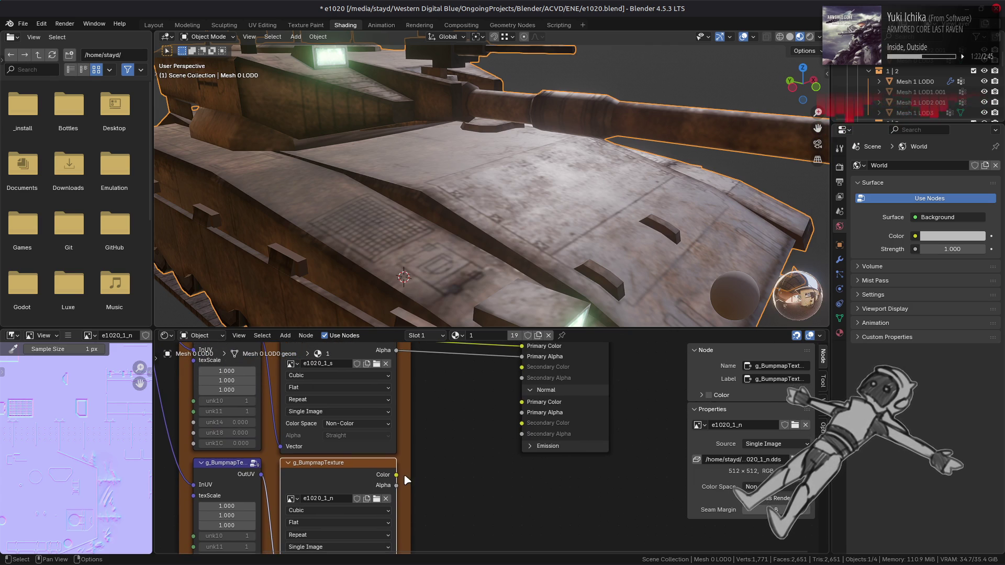
mouse_move(397, 475)
left_mouse_down()
mouse_move(522, 403)
mouse_move(529, 414)
left_mouse_up()
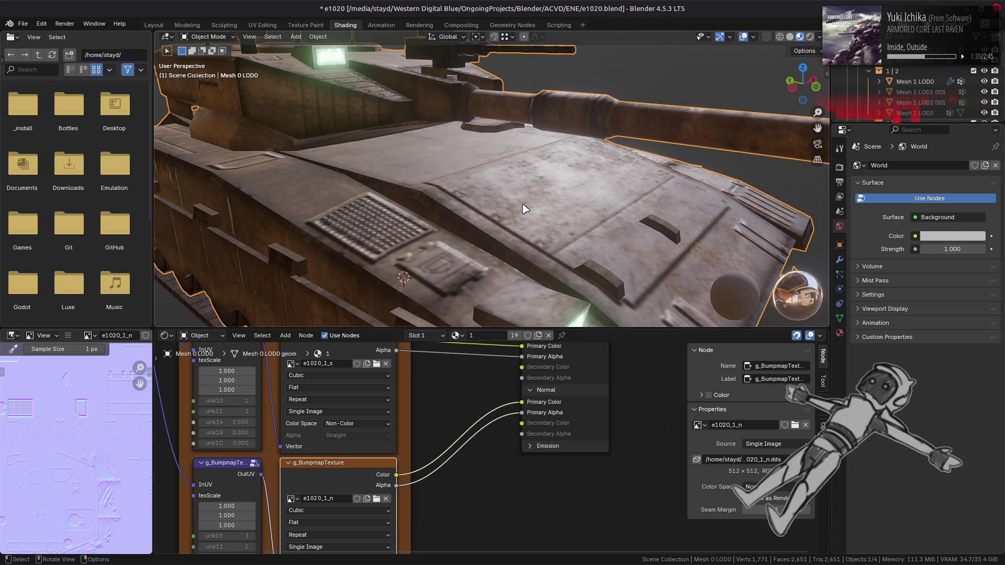
key("ctrl+z")
key("ctrl+z")
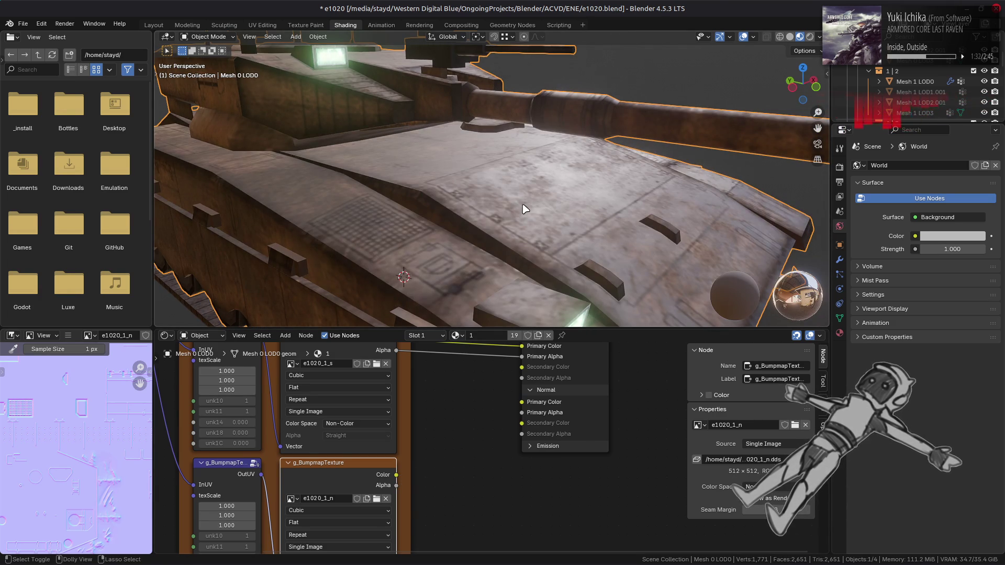
key("ctrl+shift+z")
key("ctrl+shift+z")
middle_click_drag(583, 158, 478, 191)
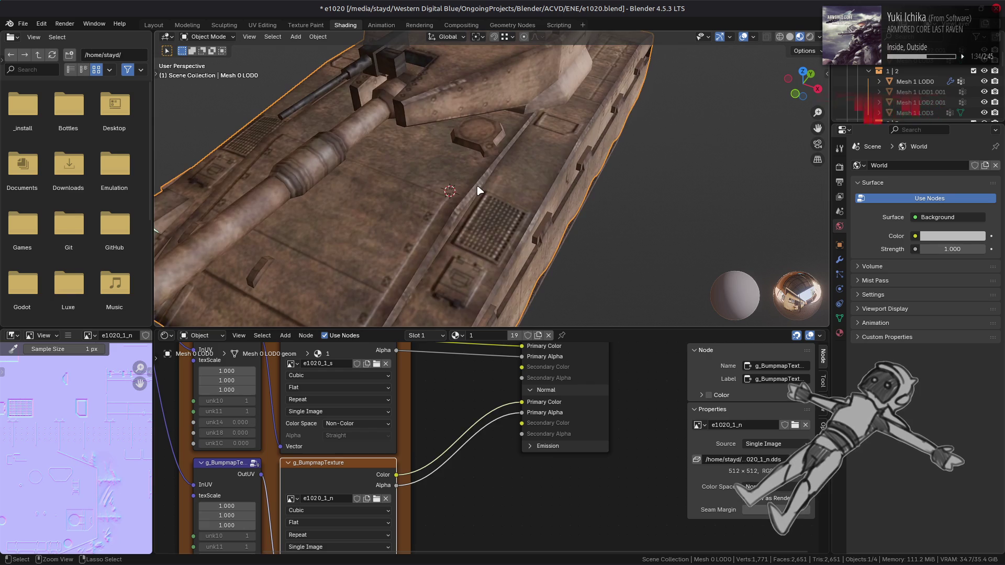
key("ctrl+shift+z")
key("ctrl+shift+z")
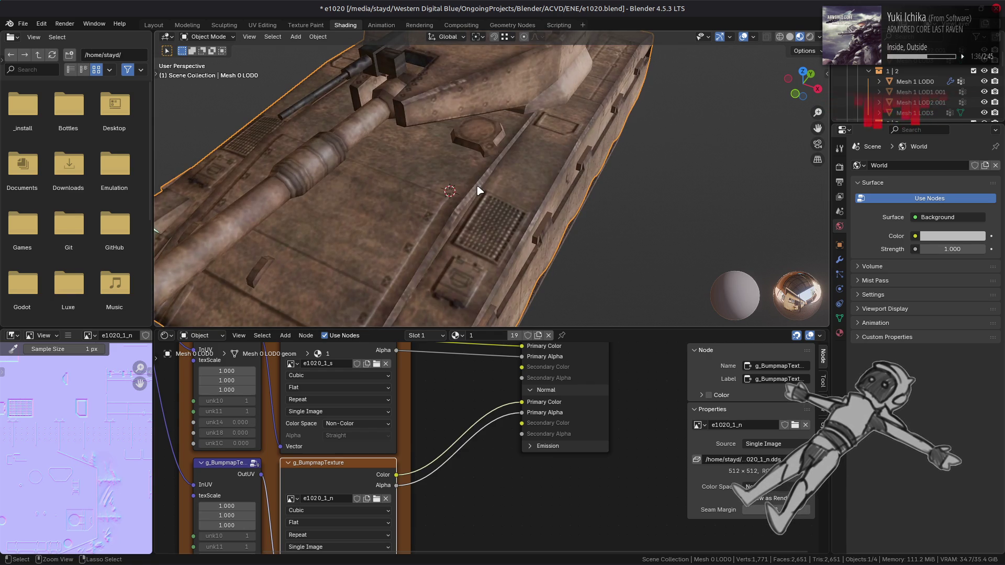
key("ctrl+z")
key("ctrl+shift+z")
scroll(523, 178, "down", 3)
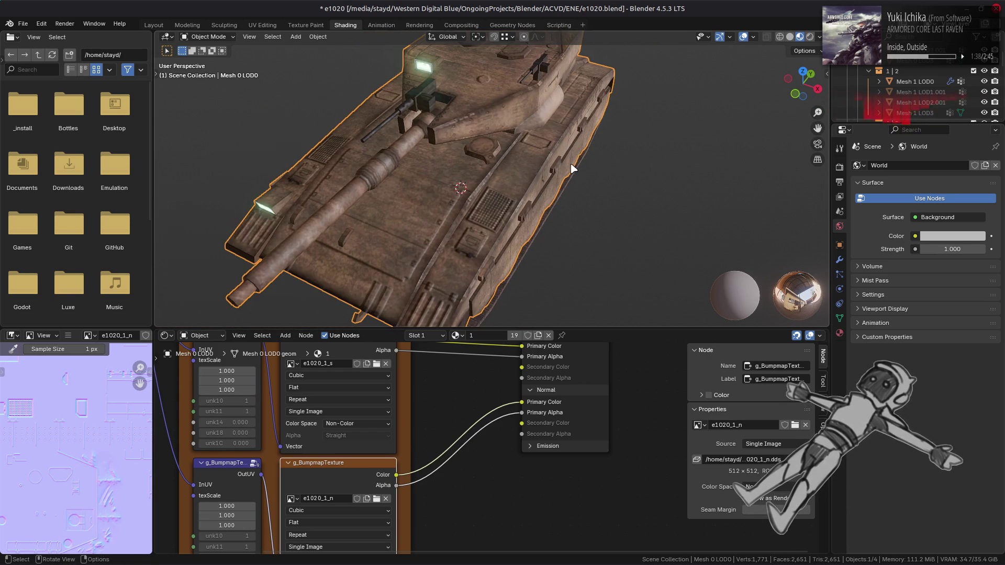
middle_click_drag(572, 168, 526, 169)
scroll(526, 170, "up", 5)
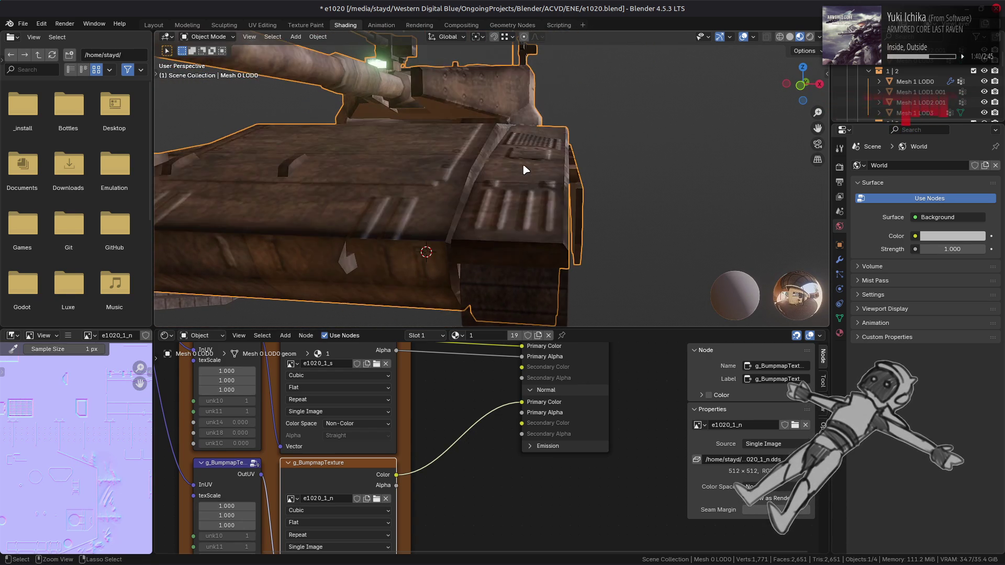
key("ctrl+shift+z")
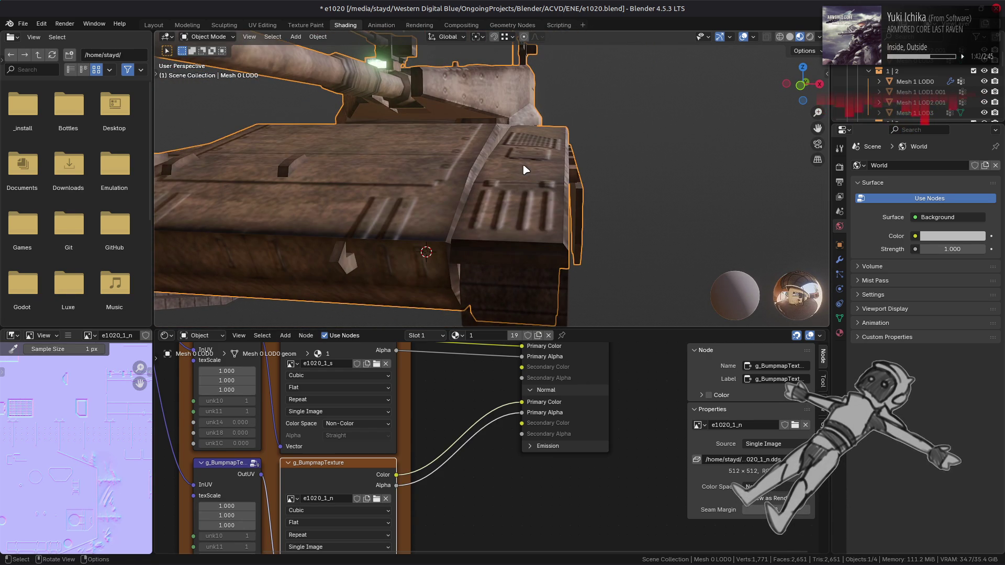
mouse_move(525, 179)
middle_mouse_down()
mouse_move(545, 161)
mouse_move(503, 198)
mouse_move(410, 173)
mouse_move(498, 198)
middle_mouse_up()
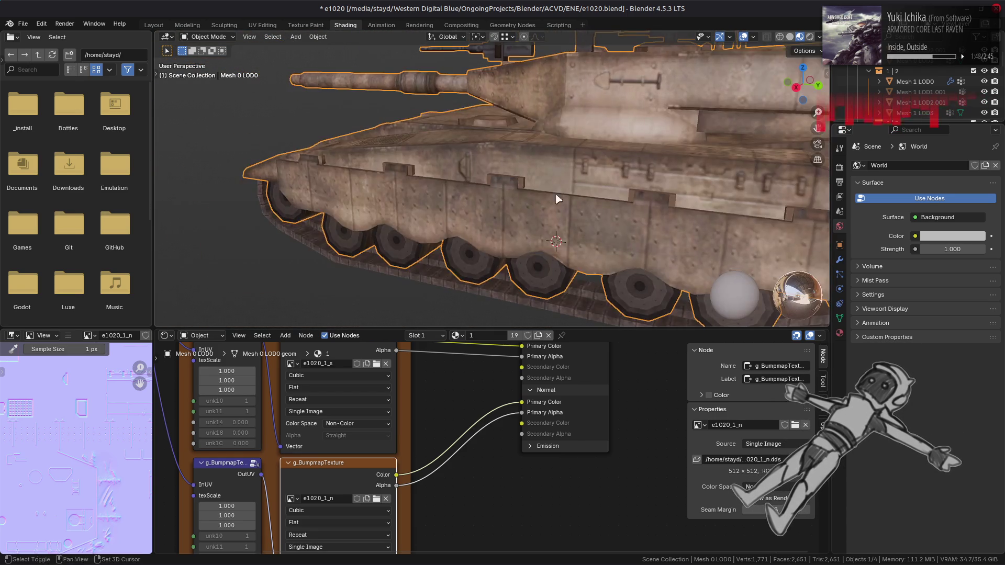
scroll(461, 160, "up", 3)
mouse_move(462, 160)
middle_mouse_down()
mouse_move(513, 204)
mouse_move(599, 201)
middle_mouse_up()
key("ctrl+z")
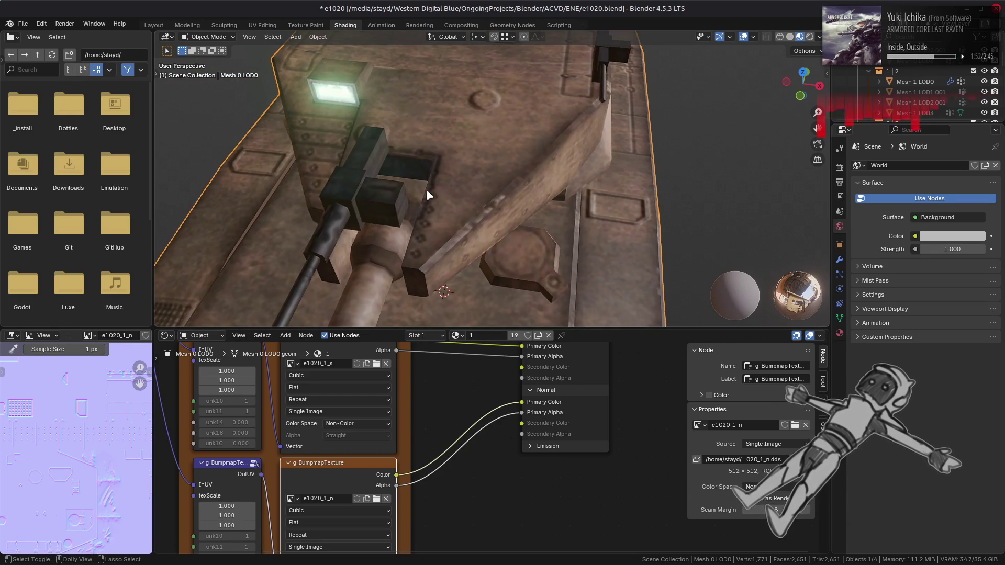
middle_click_drag(426, 192, 462, 222)
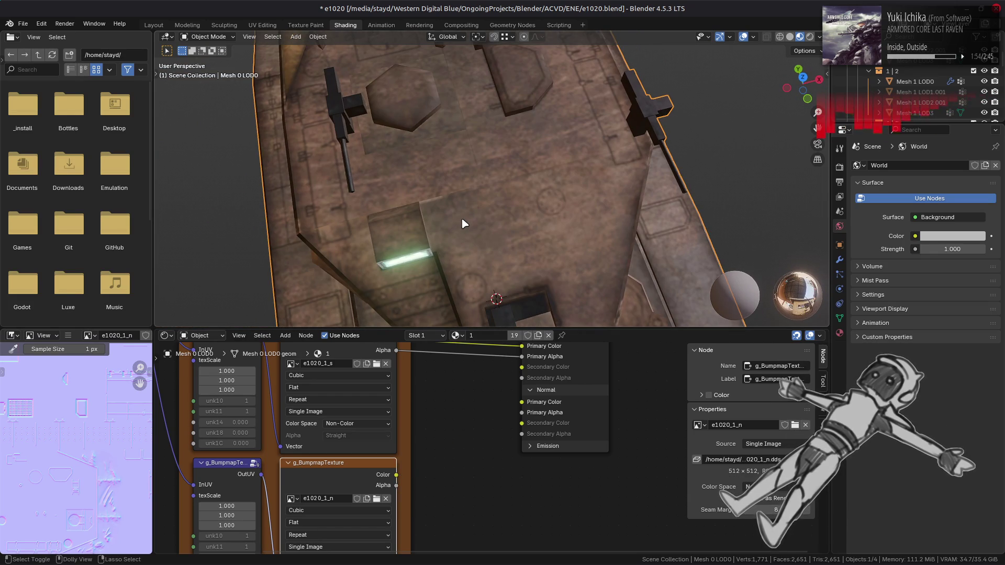
key("ctrl+shift+z")
middle_click_drag(462, 222, 501, 212)
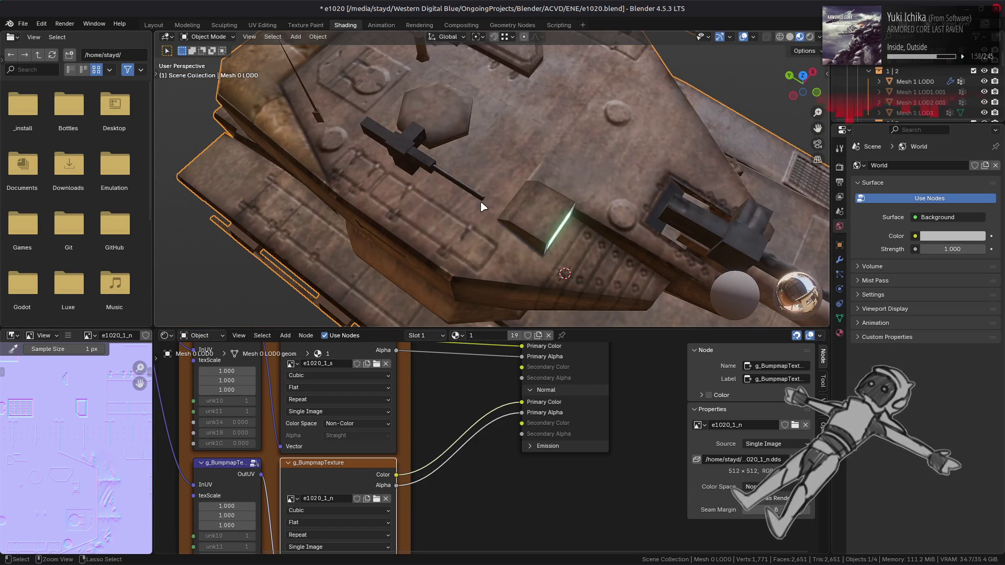
key("ctrl+z")
key("ctrl+shift+z")
key("ctrl+z")
key("ctrl+shift+z")
mouse_move(483, 206)
middle_mouse_down()
mouse_move(321, 172)
mouse_move(442, 211)
mouse_move(521, 199)
mouse_move(497, 131)
middle_mouse_up()
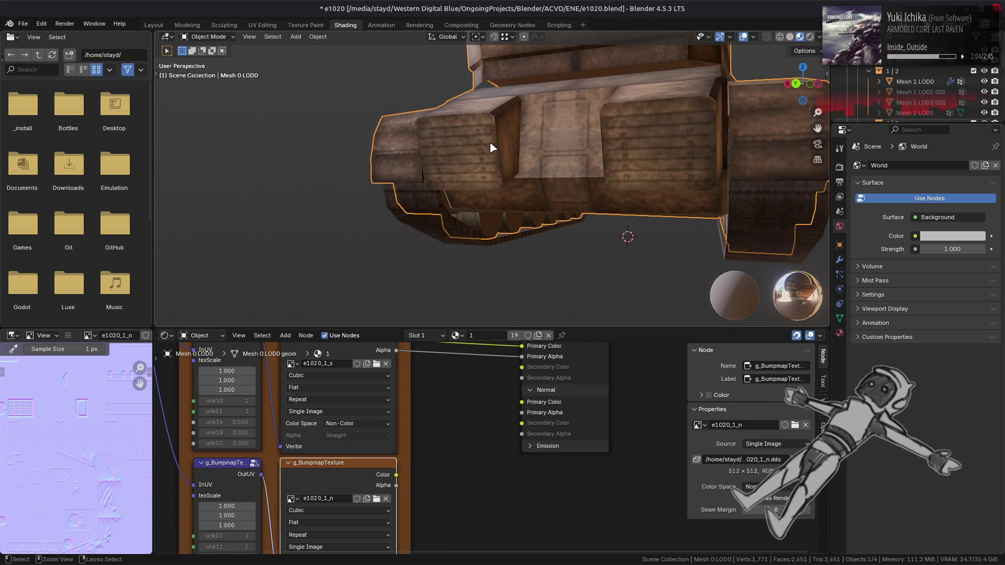
scroll(547, 137, "up", 3)
mouse_move(546, 137)
middle_mouse_down()
mouse_move(546, 157)
mouse_move(510, 168)
mouse_move(529, 134)
mouse_move(474, 147)
mouse_move(513, 187)
mouse_move(394, 140)
mouse_move(325, 151)
mouse_move(435, 139)
mouse_move(321, 130)
mouse_move(464, 200)
middle_mouse_up()
scroll(435, 116, "up", 3)
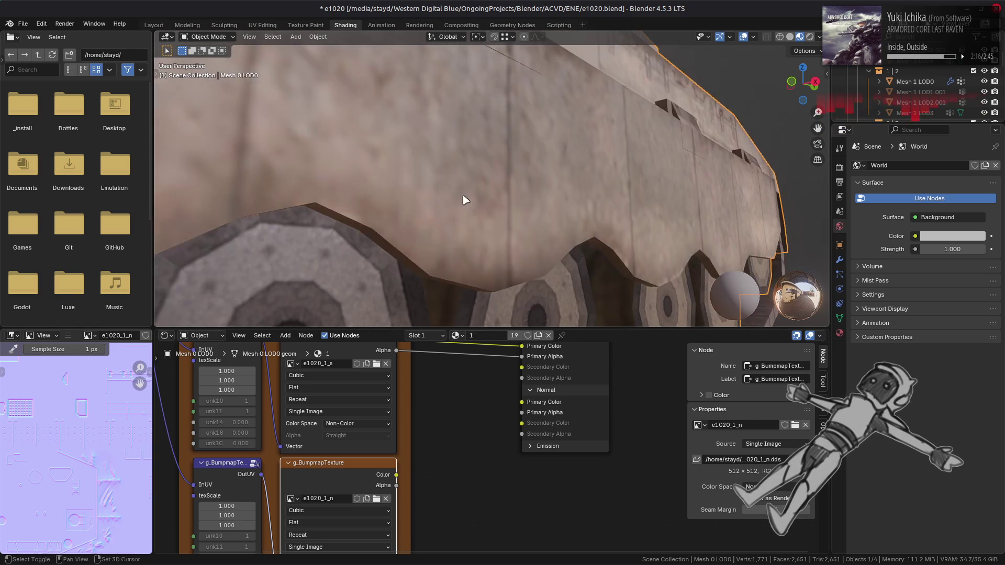
scroll(415, 183, "down", 5)
scroll(377, 193, "up", 6)
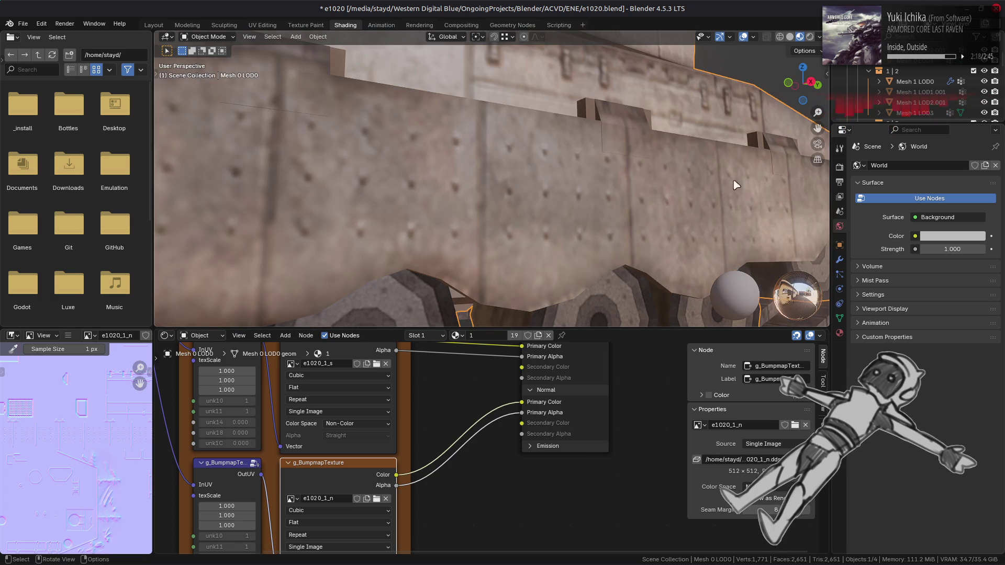
scroll(417, 173, "down", 3)
scroll(668, 175, "up", 1)
mouse_move(668, 174)
middle_mouse_down()
mouse_move(442, 171)
mouse_move(468, 158)
mouse_move(475, 180)
mouse_move(477, 168)
mouse_move(419, 174)
mouse_move(426, 157)
mouse_move(440, 184)
mouse_move(520, 199)
middle_mouse_up()
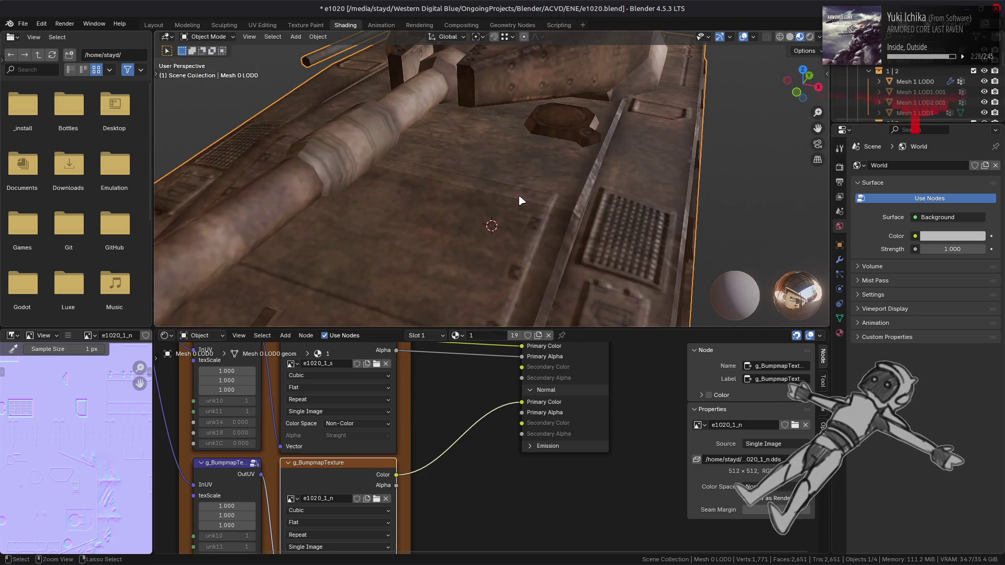
mouse_move(635, 187)
middle_mouse_down()
mouse_move(547, 120)
mouse_move(536, 164)
mouse_move(494, 206)
mouse_move(578, 186)
mouse_move(508, 122)
mouse_move(556, 143)
middle_mouse_up()
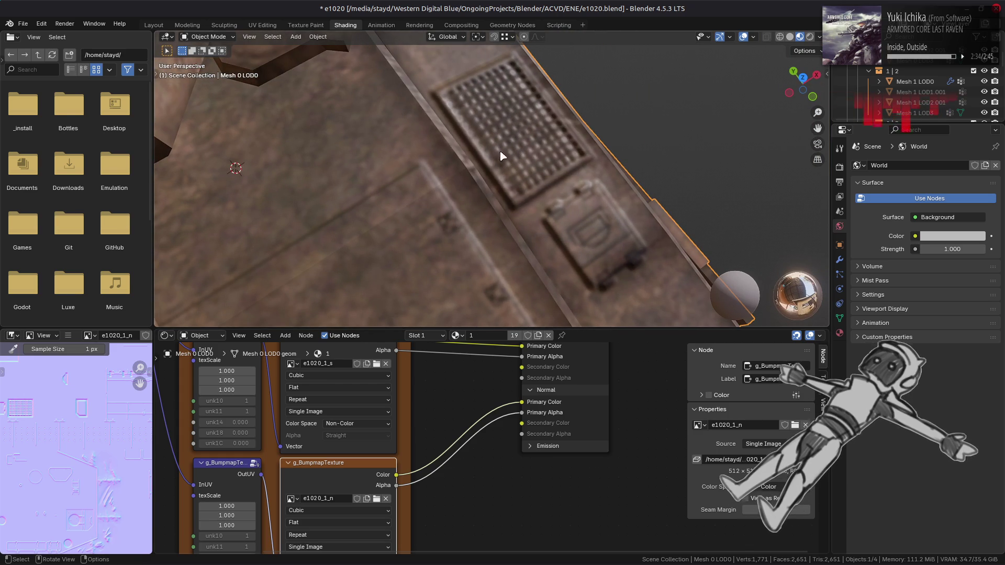
mouse_move(413, 160)
middle_mouse_down()
mouse_move(413, 172)
mouse_move(367, 130)
mouse_move(419, 157)
mouse_move(442, 147)
mouse_move(399, 152)
mouse_move(379, 222)
middle_mouse_up()
key("ctrl+shift+z")
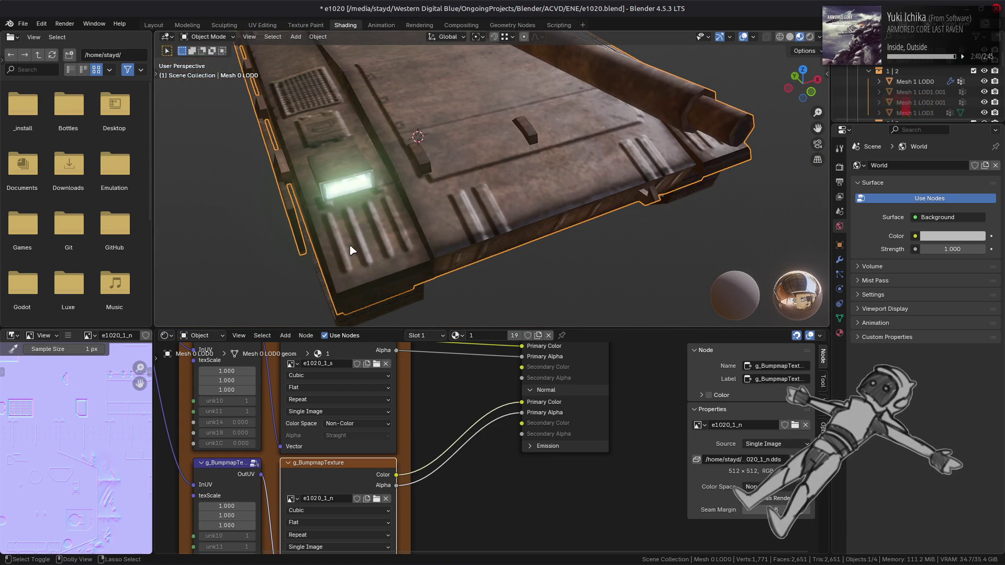
middle_click_drag(491, 196, 484, 190)
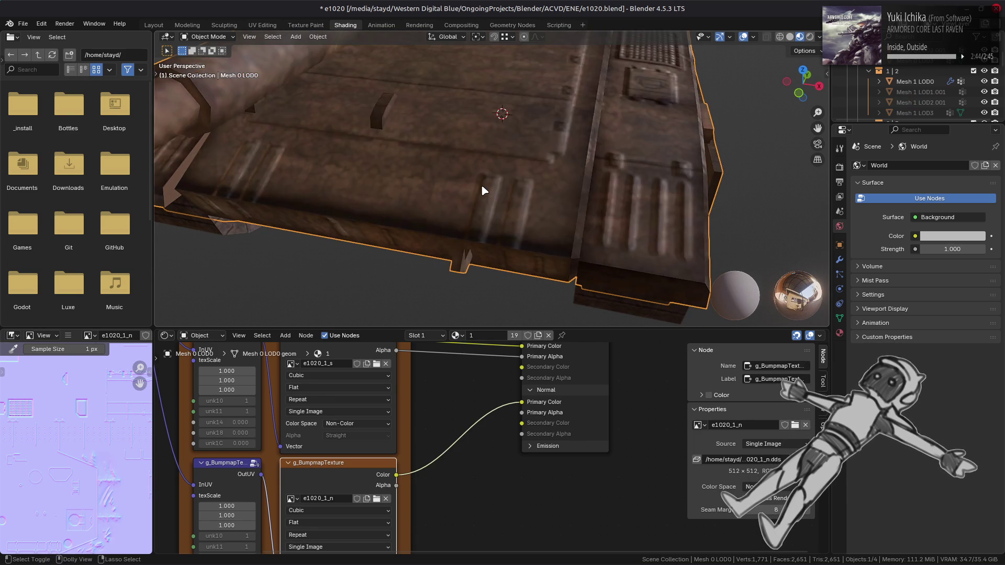
scroll(479, 183, "down", 3)
mouse_move(478, 152)
middle_mouse_down()
mouse_move(460, 173)
mouse_move(566, 255)
mouse_move(471, 213)
mouse_move(460, 198)
mouse_move(418, 237)
mouse_move(376, 212)
mouse_move(423, 199)
mouse_move(432, 208)
middle_mouse_up()
key("ctrl+z")
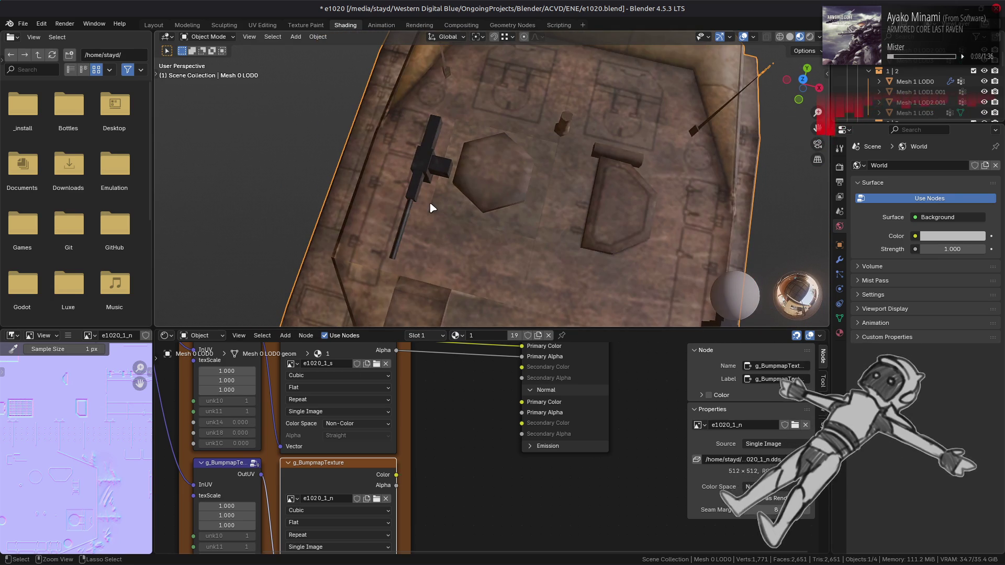
- Toggle the bump links on and off while orbiting over the deck panels, T-shaped part and gun
key("ctrl+shift+z")
key("ctrl+z")
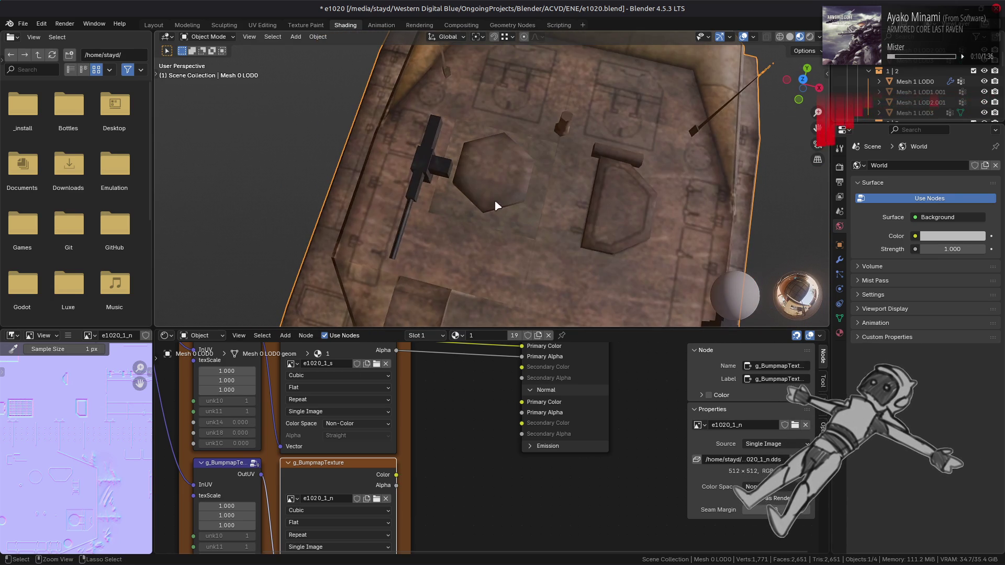
key("ctrl+shift+z")
mouse_move(595, 247)
middle_mouse_down()
mouse_move(460, 105)
mouse_move(548, 171)
mouse_move(512, 247)
middle_mouse_up()
middle_click_drag(547, 94, 565, 175)
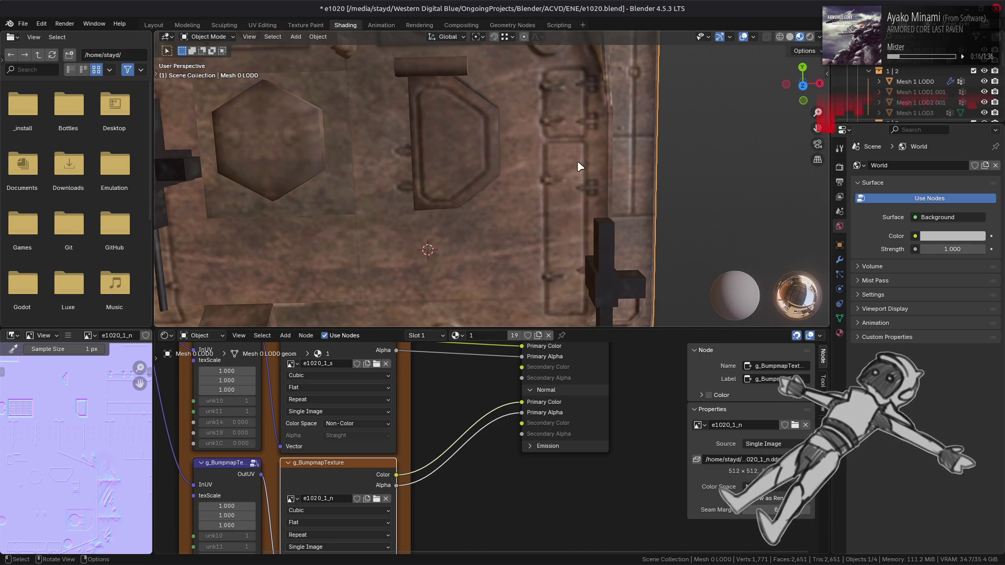
mouse_move(517, 194)
middle_mouse_down()
mouse_move(513, 163)
mouse_move(534, 209)
middle_mouse_up()
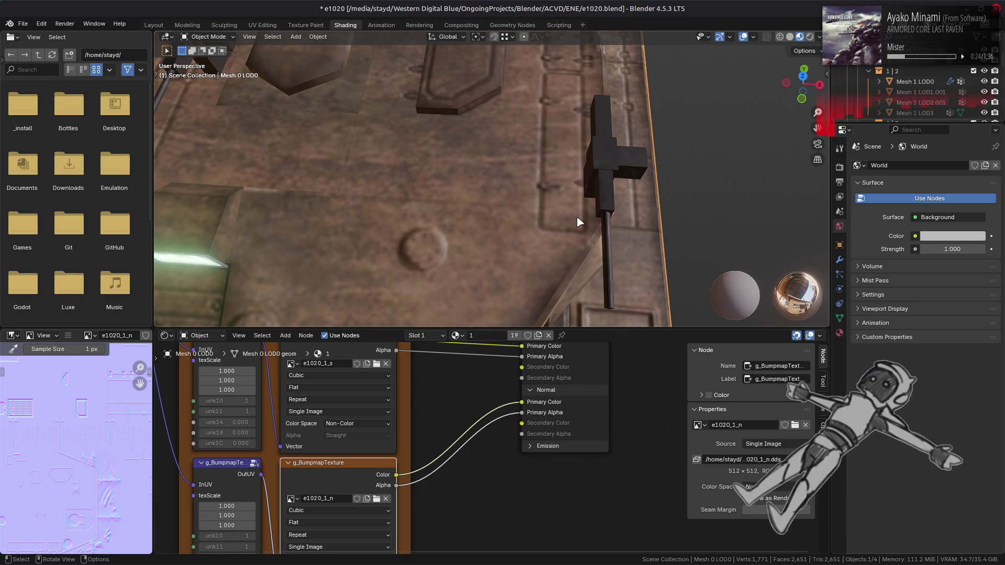
scroll(444, 215, "down", 5)
middle_click_drag(444, 209, 506, 159)
scroll(505, 160, "up", 7)
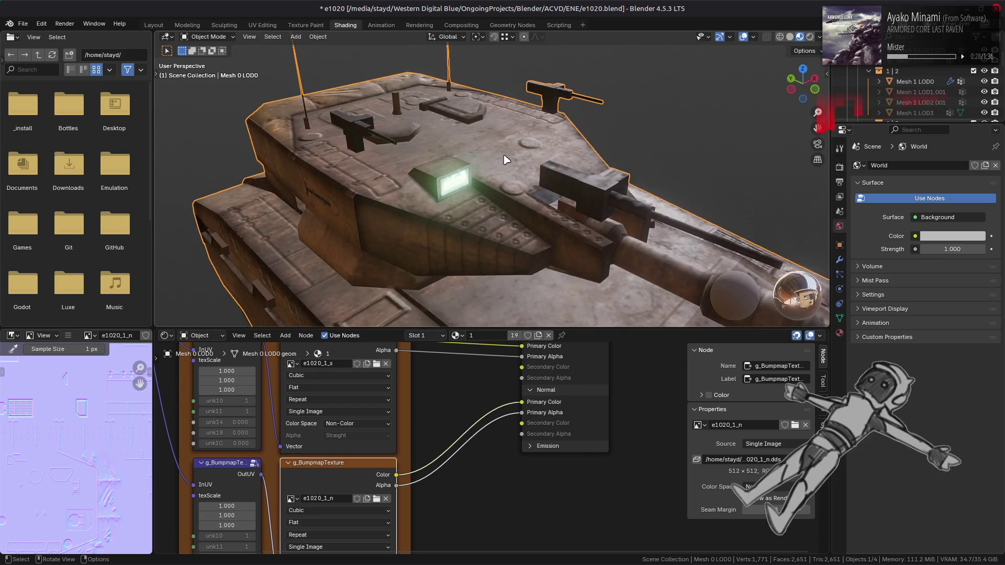
middle_click_drag(505, 160, 477, 189)
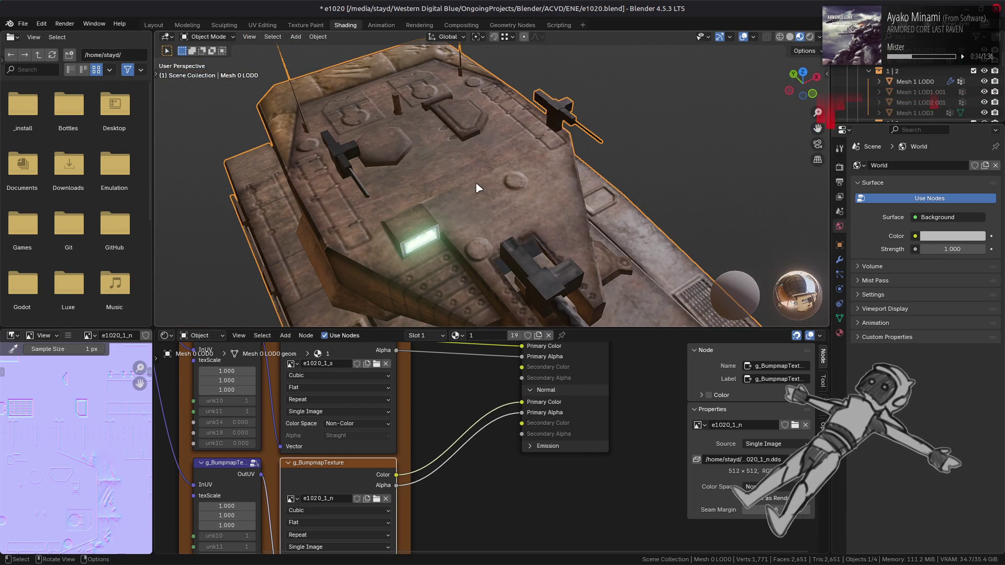
scroll(477, 189, "up", 5)
middle_click_drag(476, 188, 492, 205)
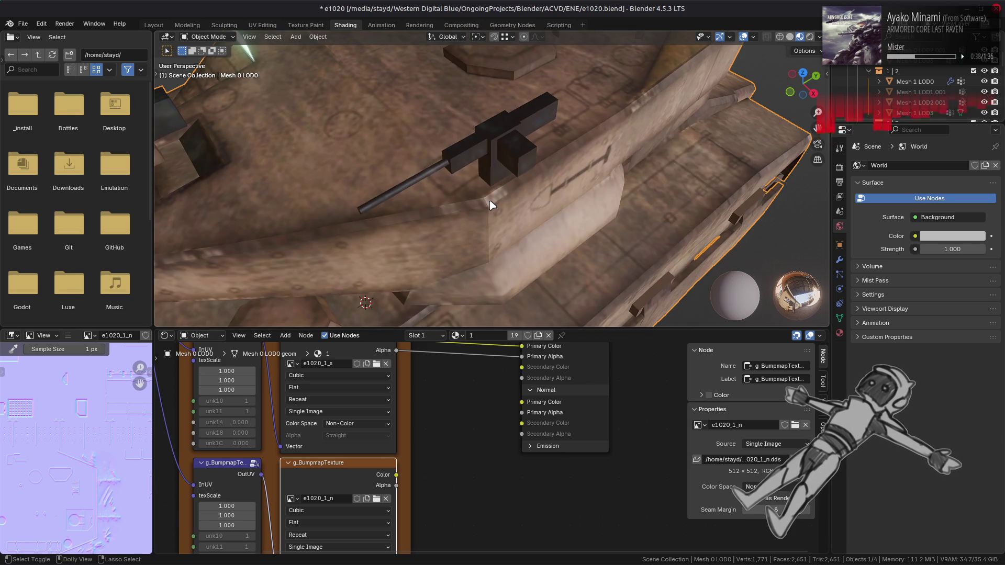
- Compare hull shading, ending with Color and Alpha linked to Normal Primary Color and Primary Alpha
key("ctrl+z")
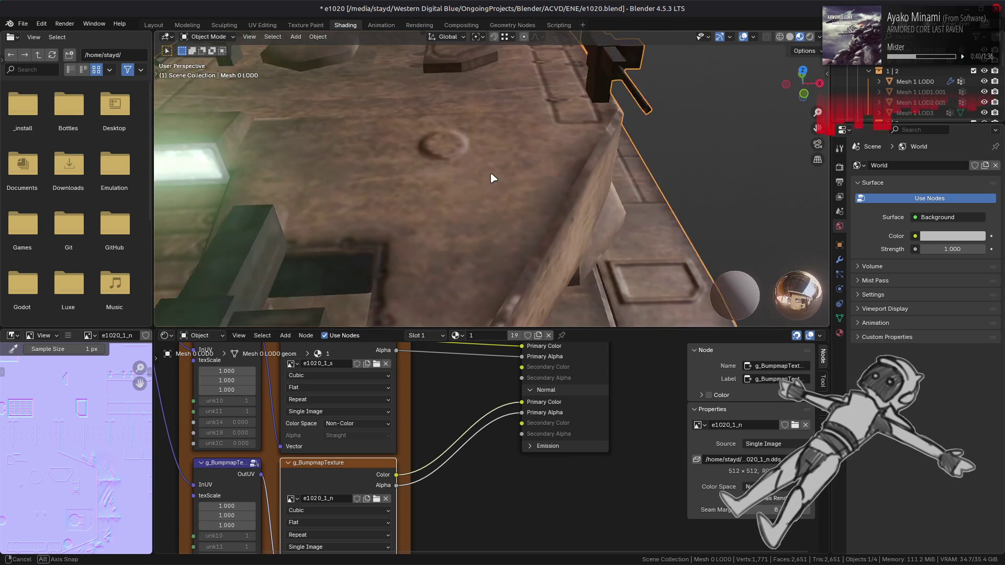
scroll(525, 147, "up", 3)
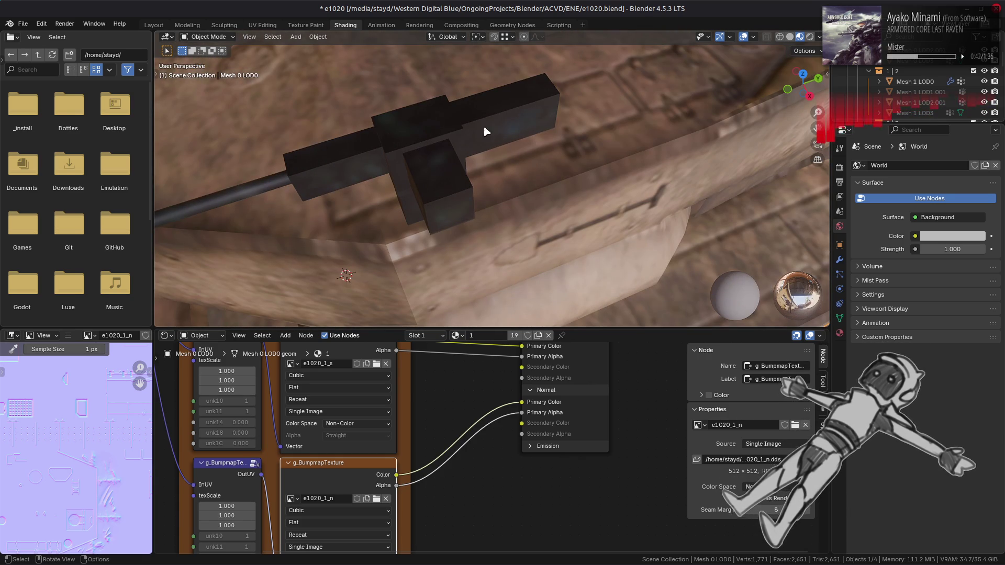
mouse_move(431, 181)
middle_mouse_down()
mouse_move(444, 162)
mouse_move(399, 189)
mouse_move(456, 154)
mouse_move(482, 178)
mouse_move(439, 195)
mouse_move(426, 187)
mouse_move(460, 202)
mouse_move(351, 120)
mouse_move(618, 161)
mouse_move(572, 162)
mouse_move(561, 176)
mouse_move(483, 194)
mouse_move(474, 185)
mouse_move(475, 202)
mouse_move(545, 209)
mouse_move(507, 156)
mouse_move(523, 134)
mouse_move(485, 119)
mouse_move(507, 152)
mouse_move(472, 148)
mouse_move(610, 181)
mouse_move(582, 166)
mouse_move(694, 205)
mouse_move(521, 184)
mouse_move(520, 241)
mouse_move(673, 249)
mouse_move(615, 216)
middle_mouse_up()
key("ctrl+shift+z")
key("ctrl+shift+z")
key("ctrl+z")
key("ctrl+shift+z")
key("ctrl+z")
key("ctrl+shift+z")
scroll(582, 167, "down", 3)
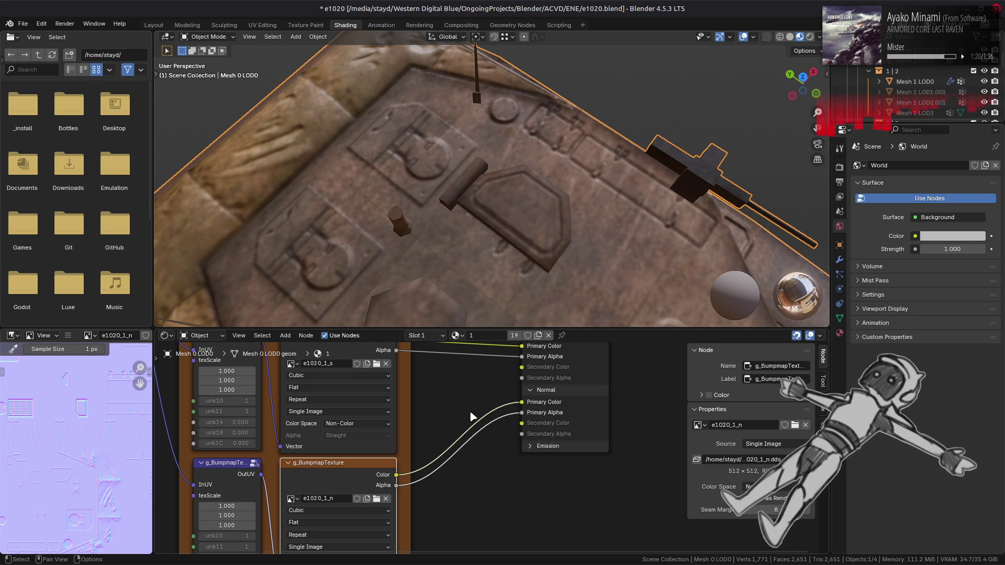
scroll(400, 220, "down", 5)
mouse_move(445, 220)
middle_mouse_down()
mouse_move(427, 180)
mouse_move(429, 152)
middle_mouse_up()
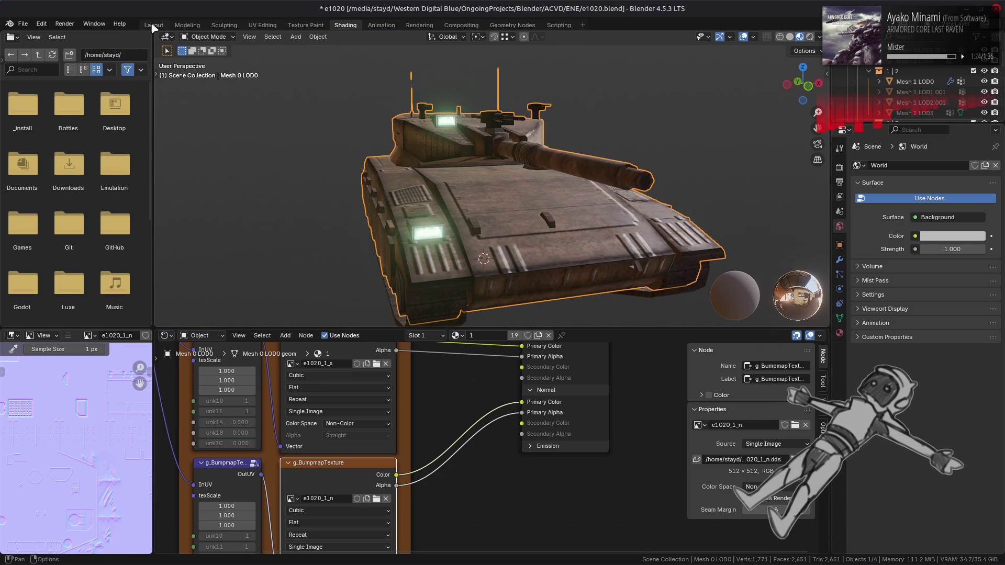
- Return to the Layout workspace, save e1020.blend, and switch over to GIMP
left_click(154, 25)
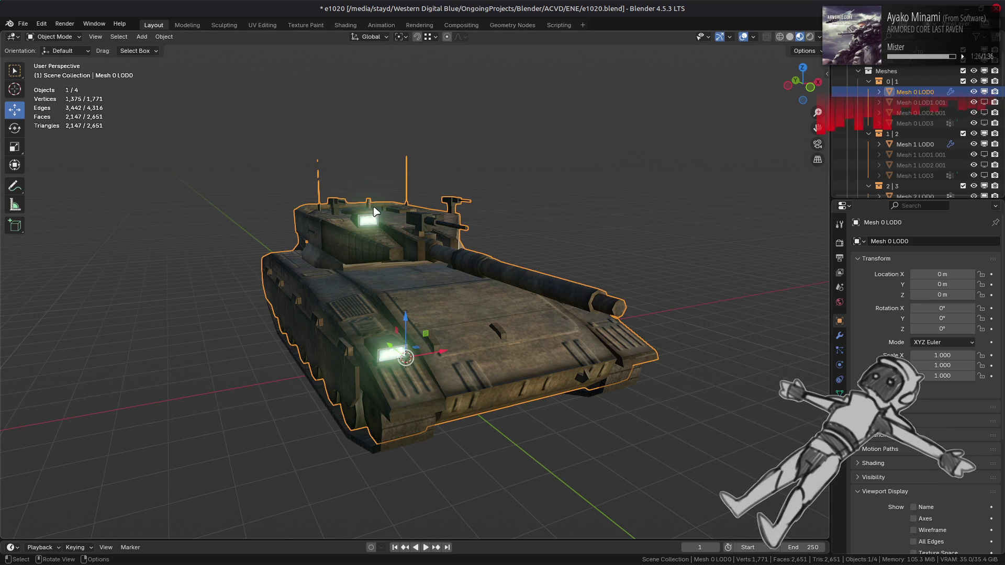
scroll(374, 211, "up", 1)
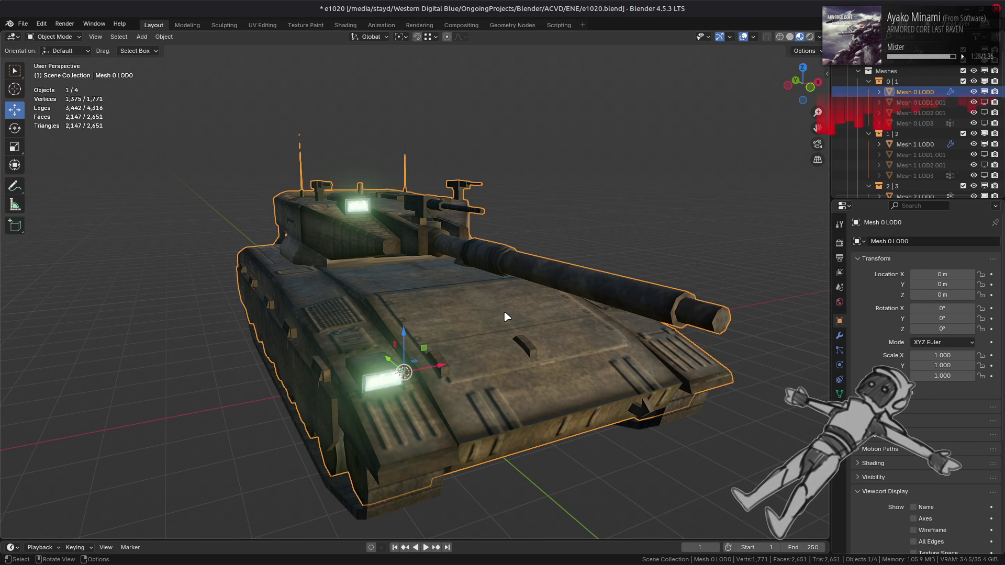
key("alt+a")
mouse_move(506, 316)
middle_mouse_down()
mouse_move(508, 272)
mouse_move(494, 317)
middle_mouse_up()
key("ctrl+s")
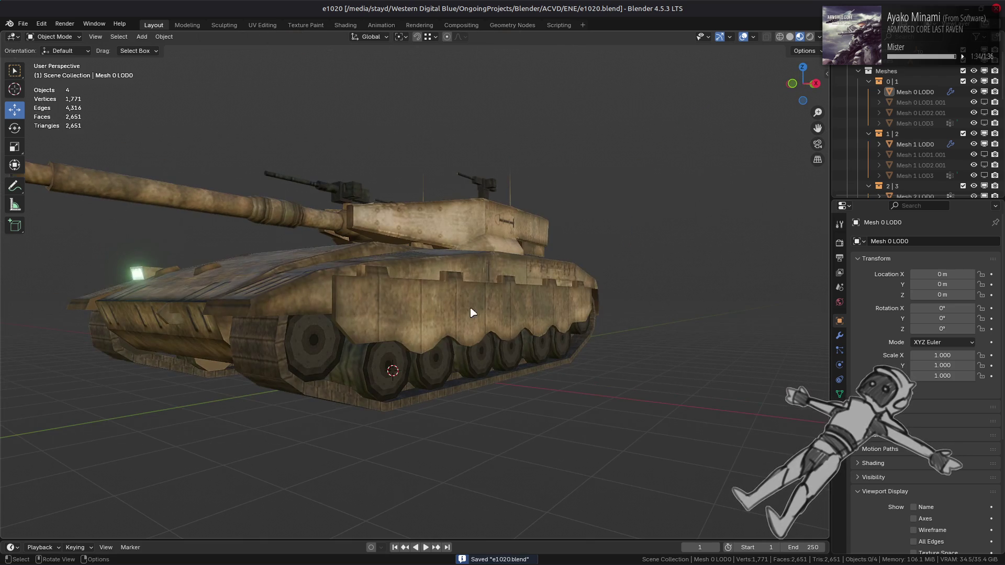
key("alt+Tab")
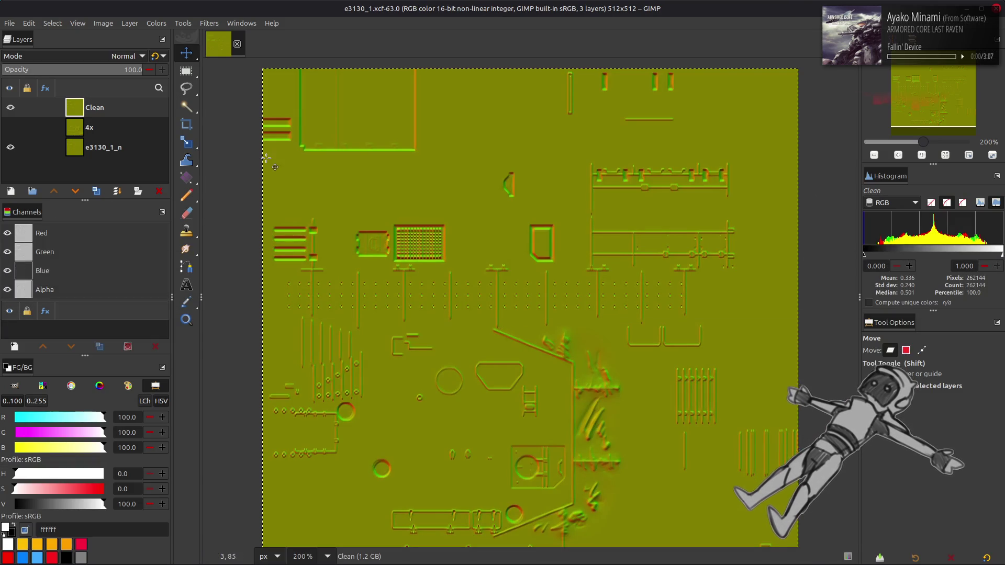
- Close e3130_1, then load e3130_2_n.dds from its tpf folder into GIMP, inspect it and close it
left_click(239, 42)
key("alt+Tab")
key("alt+Tab")
key("alt+Tab")
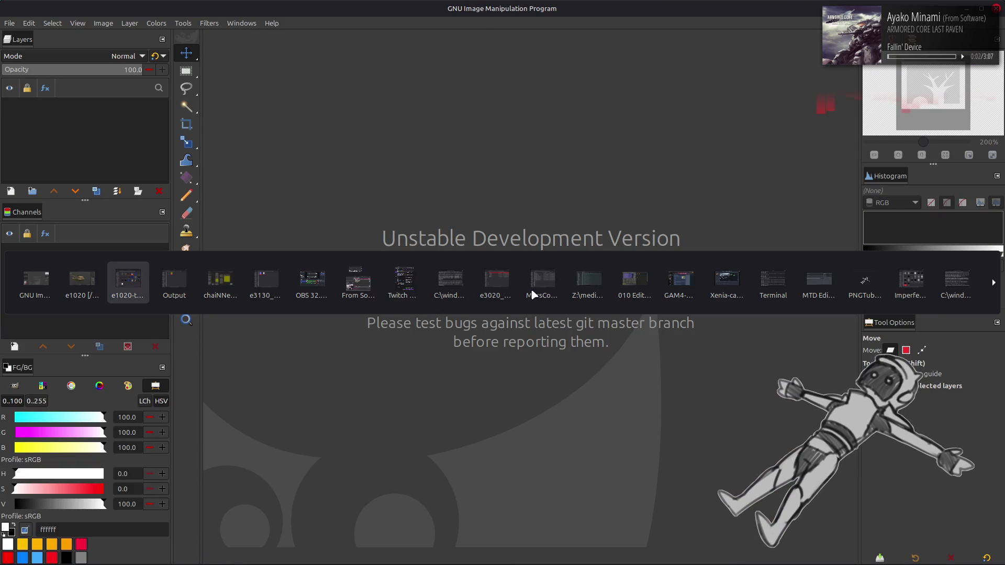
key("alt+shift+Tab")
key("F5")
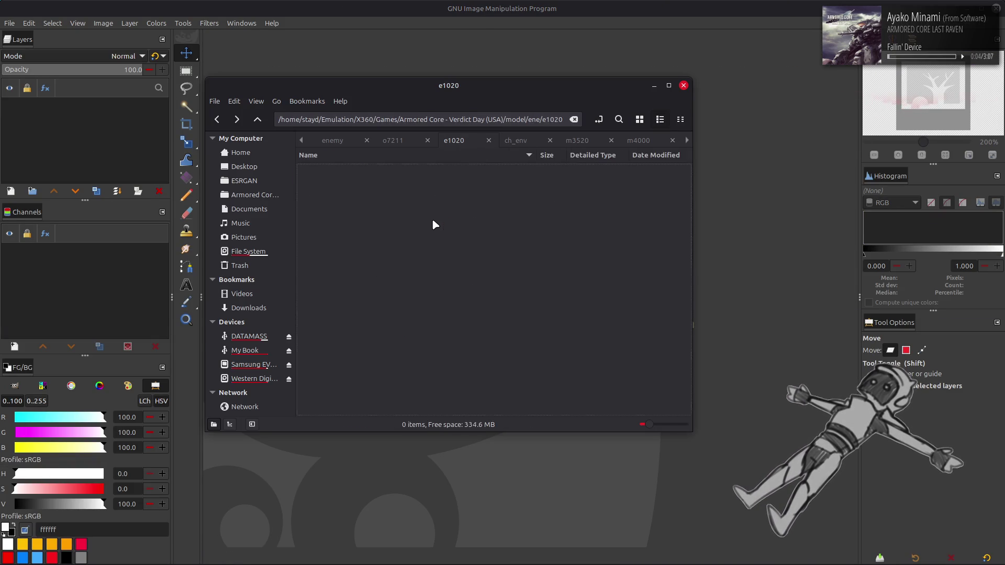
key("alt+Tab")
key("alt+Tab")
key("alt+Tab")
key("alt+Tab")
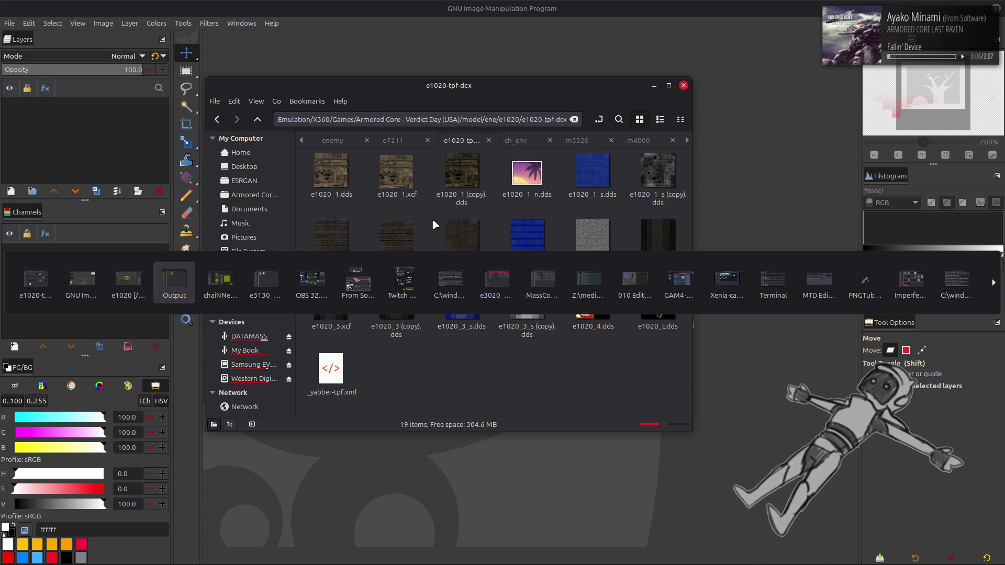
key("F5")
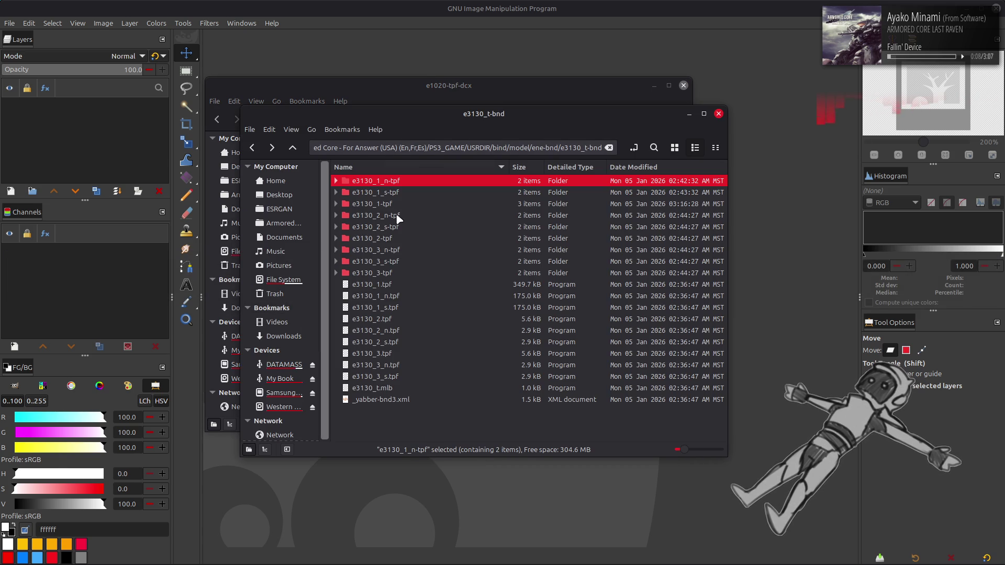
double_click(396, 215)
left_click_drag(377, 181, 769, 299)
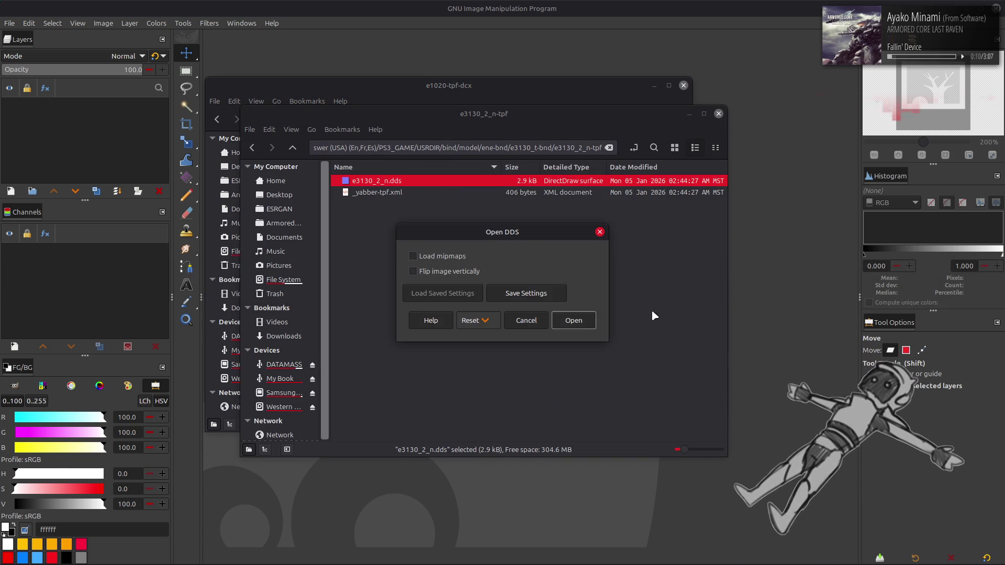
left_click(572, 321)
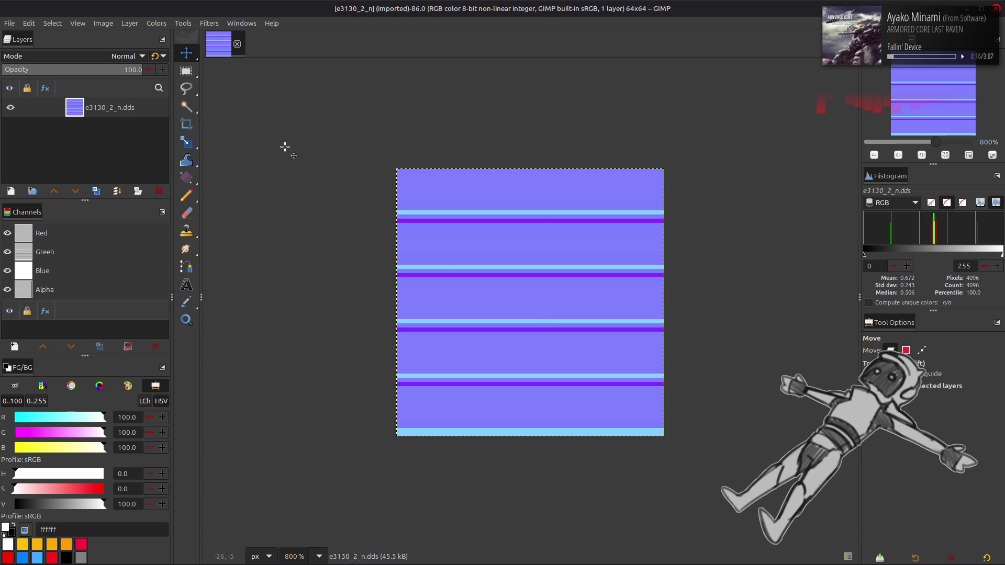
left_click(237, 44)
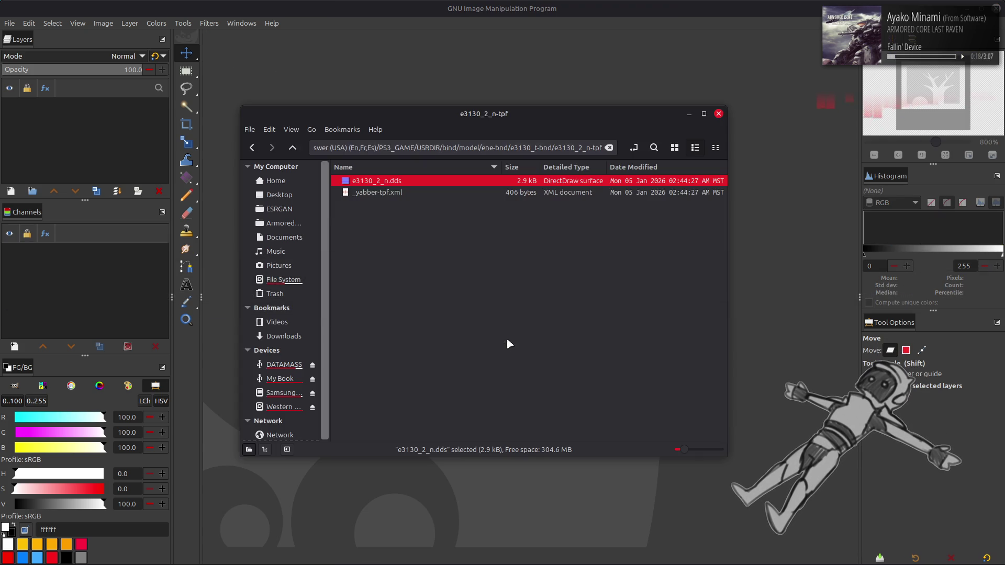
- Open e3130_3_n.dds, inspect it at 800% zoom, and close it
key("Return")
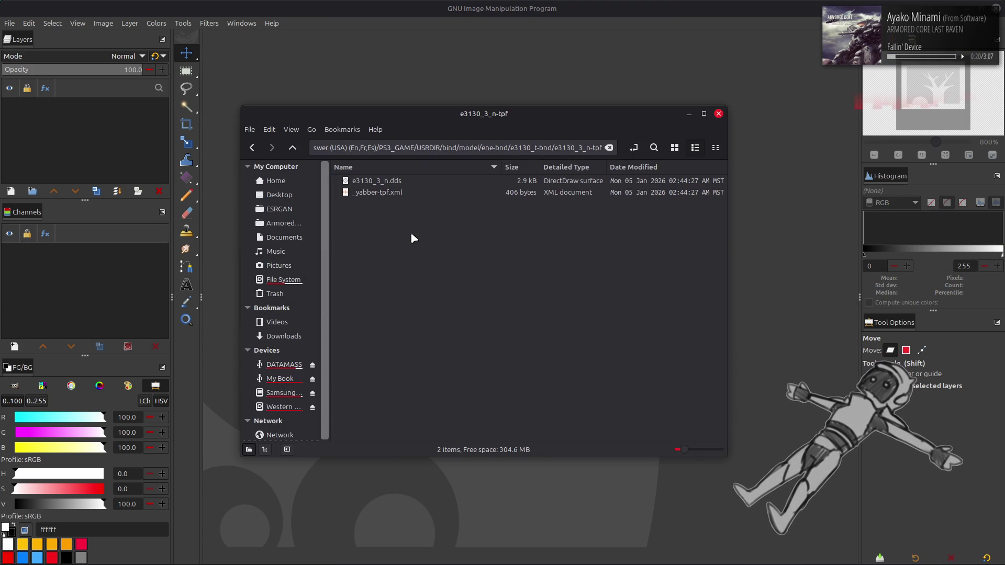
double_click(379, 181)
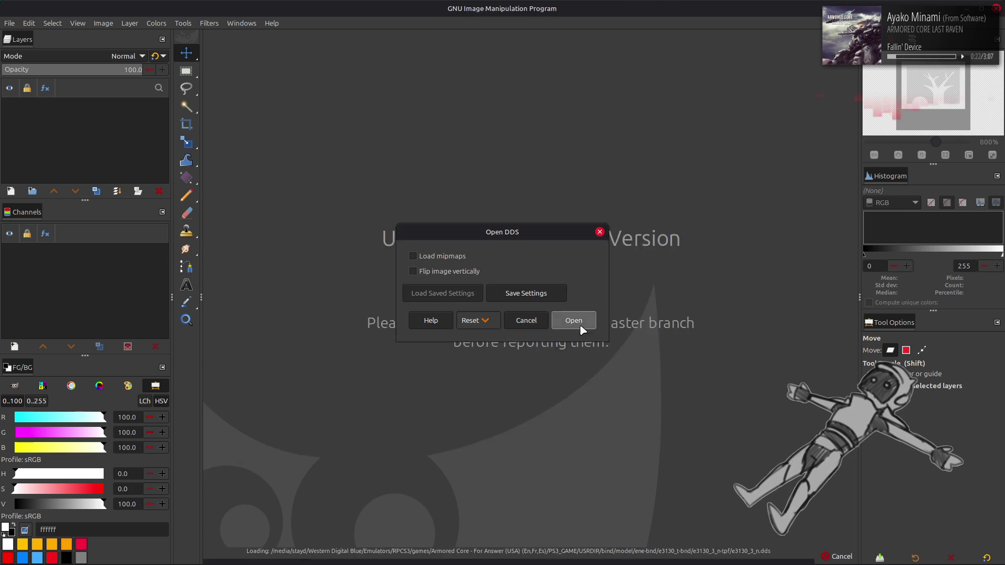
left_click(577, 322)
key("4")
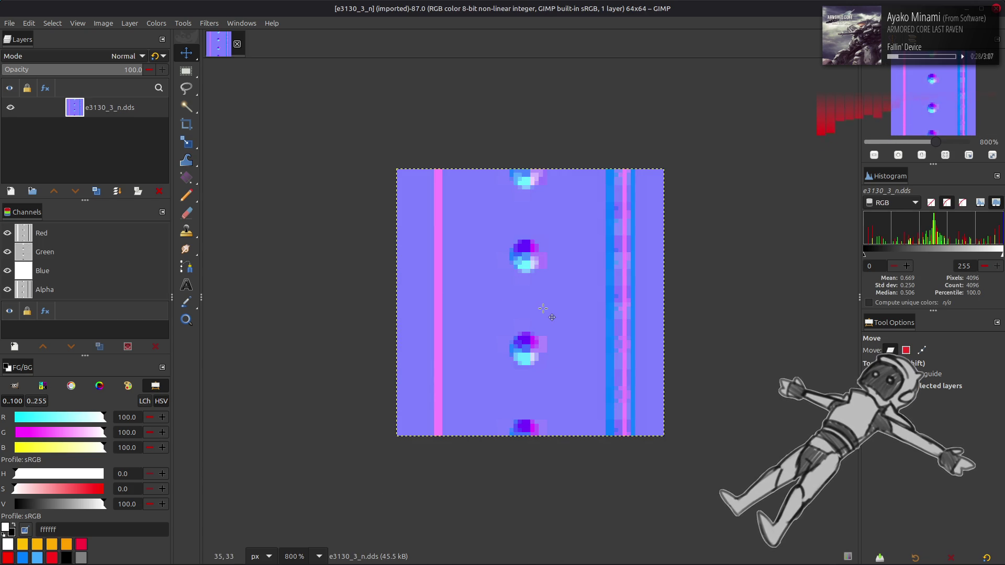
left_click(238, 44)
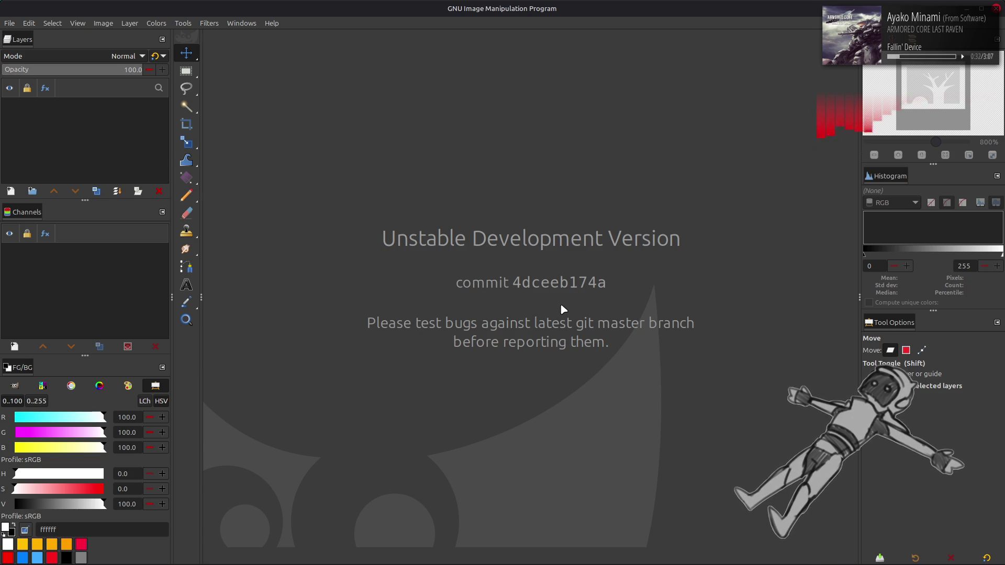
- Drag e1020_2.xcf from the e1020-tpf-dcx folder into GIMP to open it
key("alt+Tab")
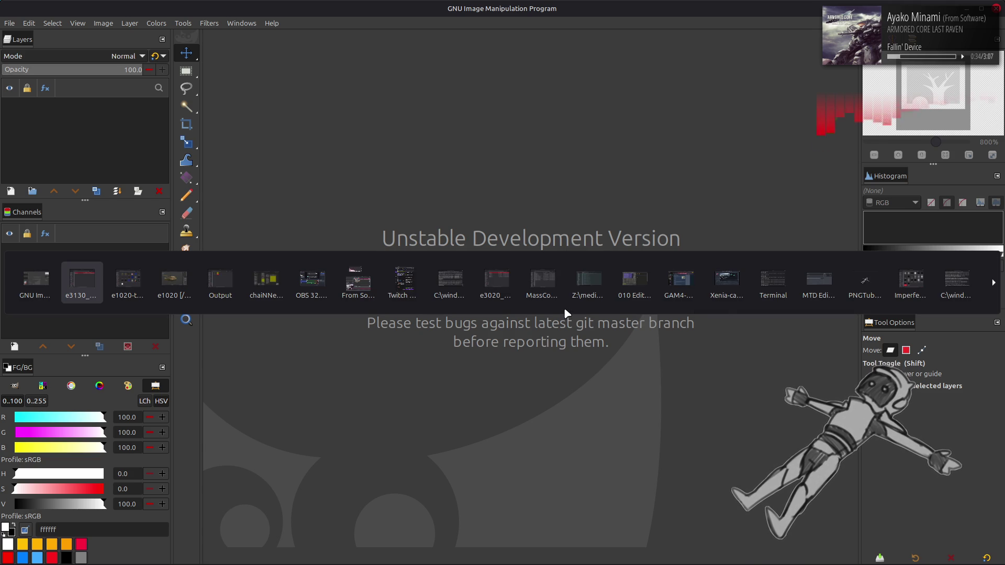
key("alt+Tab")
key("alt+Tab")
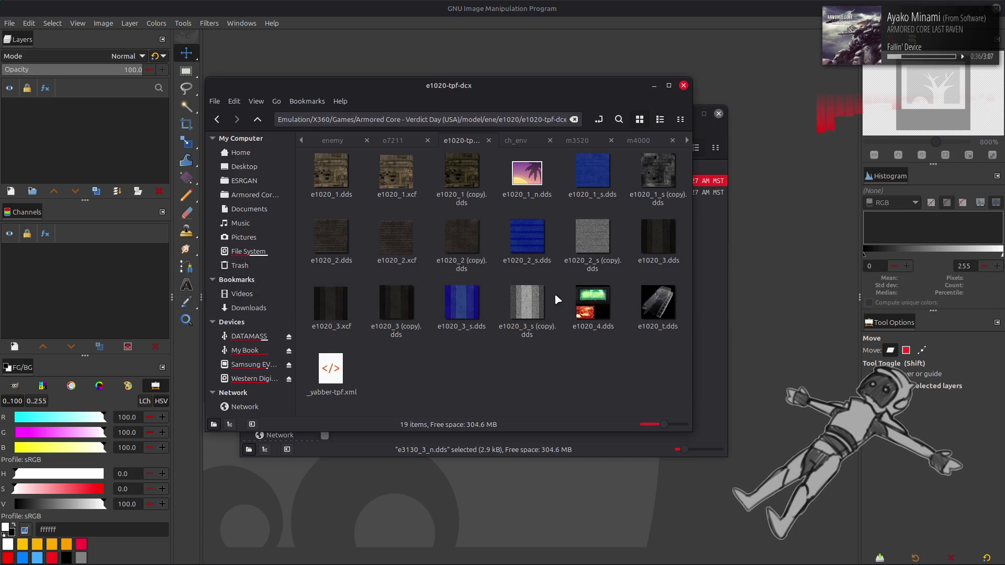
mouse_move(397, 238)
left_mouse_down()
mouse_move(774, 413)
mouse_move(782, 403)
left_mouse_up()
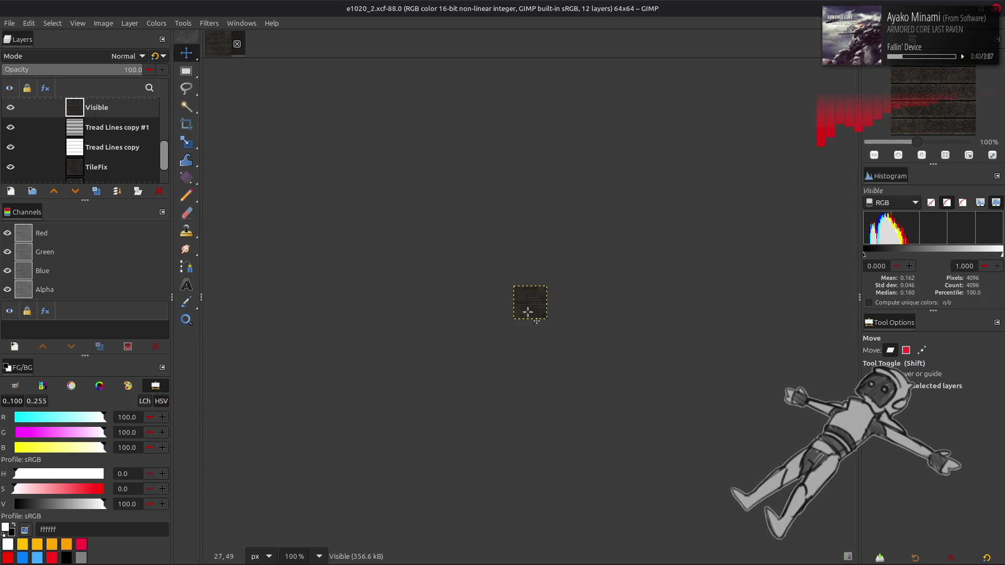
scroll(528, 311, "up", 5, "ctrl")
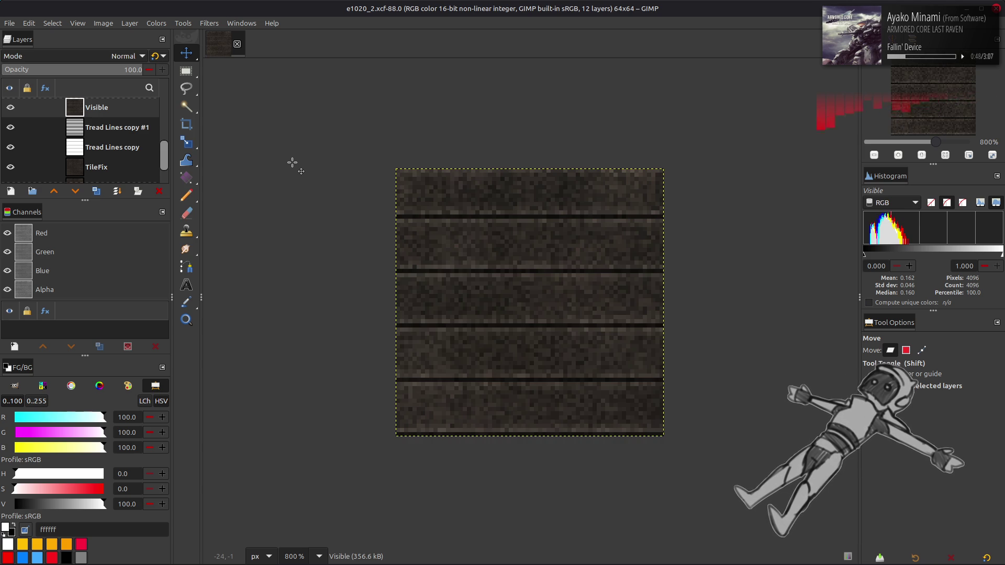
- Make the Tread Lines layer active and visible, then duplicate it as Tread Lines copy #4
scroll(99, 131, "up", 5)
left_click(103, 111)
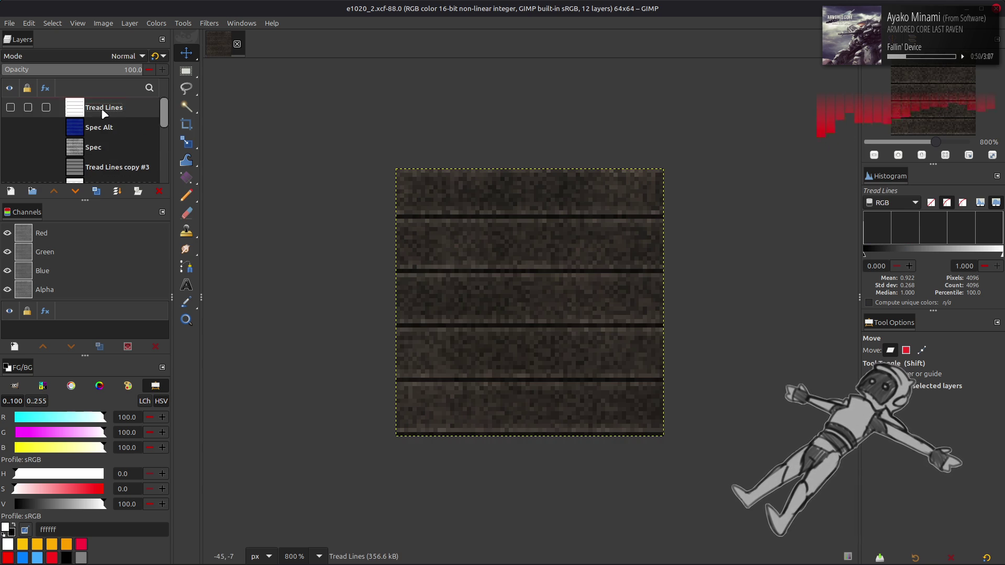
left_click(11, 107)
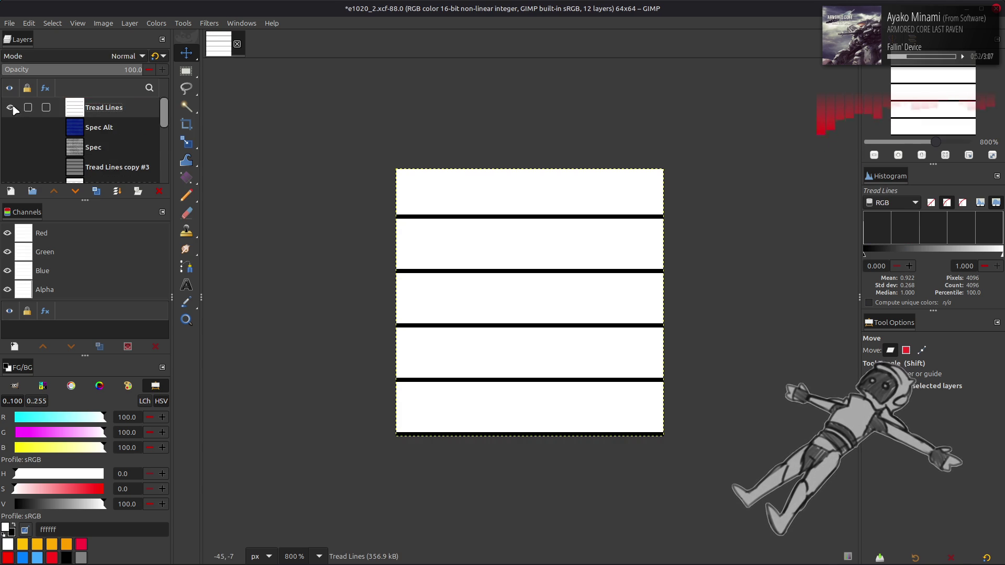
left_click(96, 191)
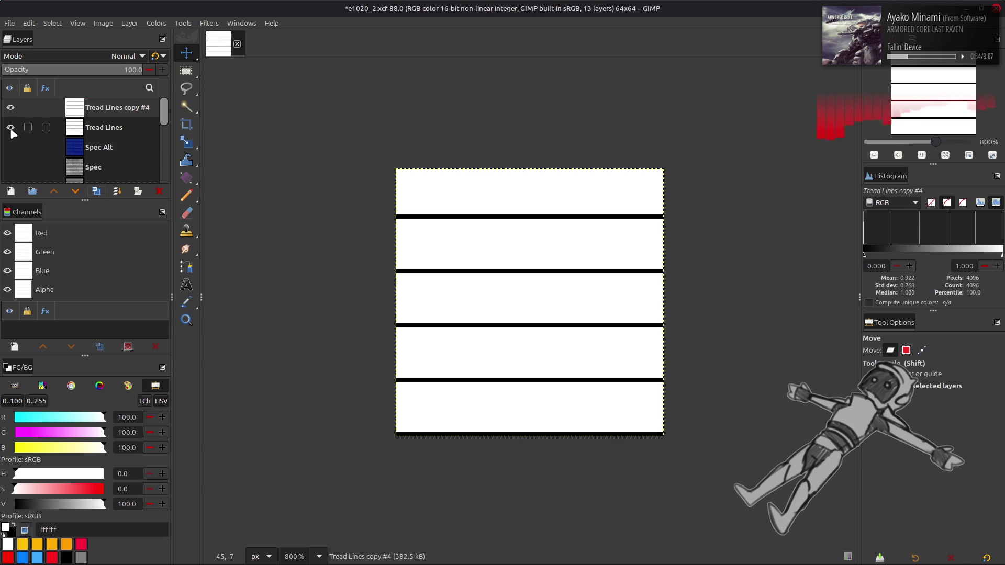
left_click(209, 23)
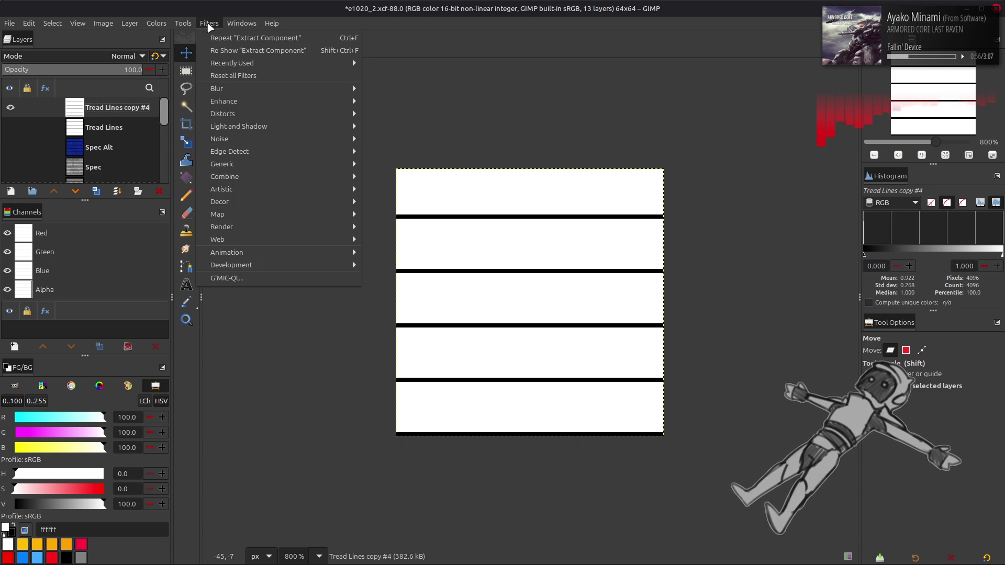
- Preview a tileable Normal Map filter on Tread Lines copy #4, comparing tiling and preview, then cancel
mouse_move(278, 164)
left_click(393, 192)
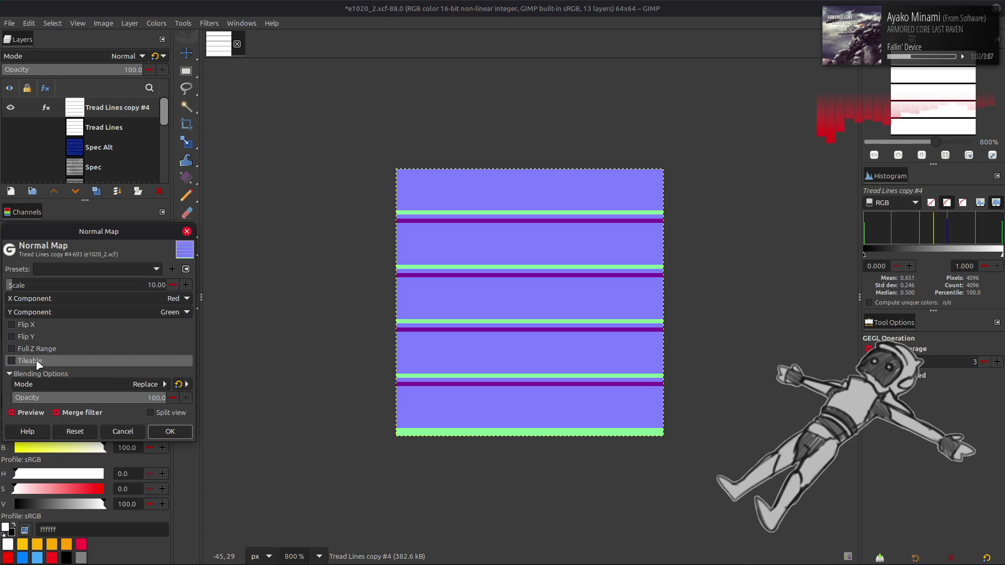
left_click(39, 365)
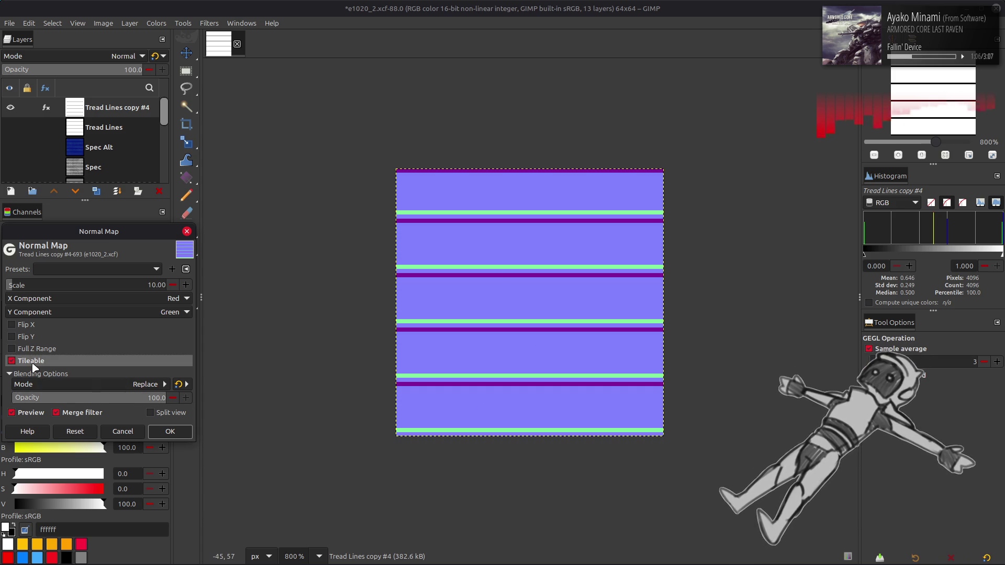
left_click(33, 366)
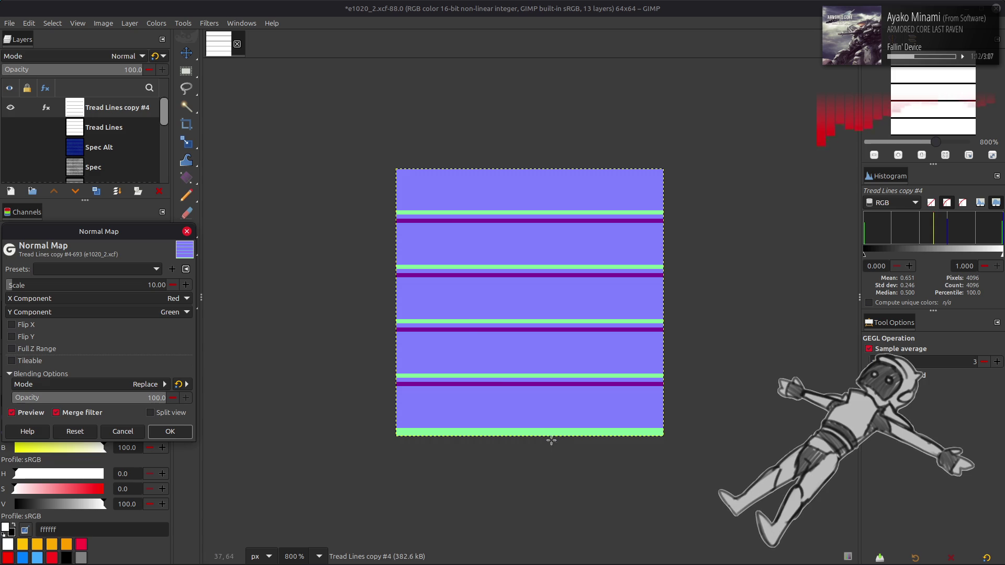
left_click(42, 361)
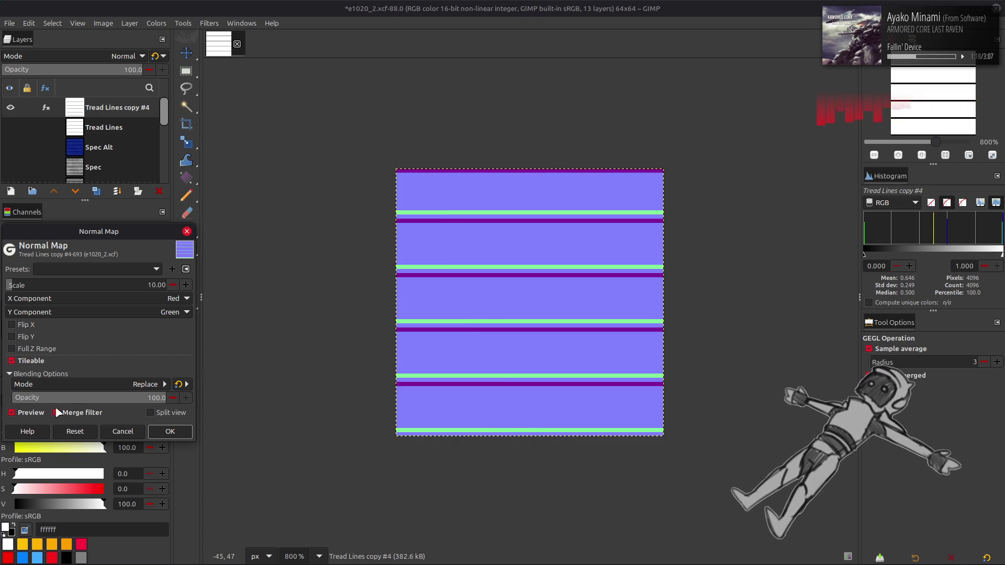
left_click(29, 413)
left_click(29, 413)
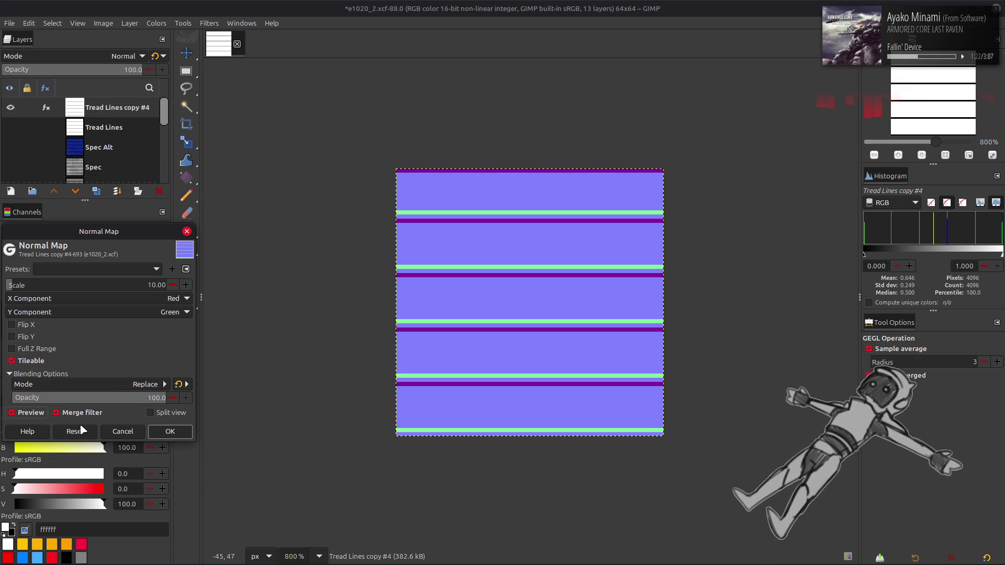
left_click(119, 434)
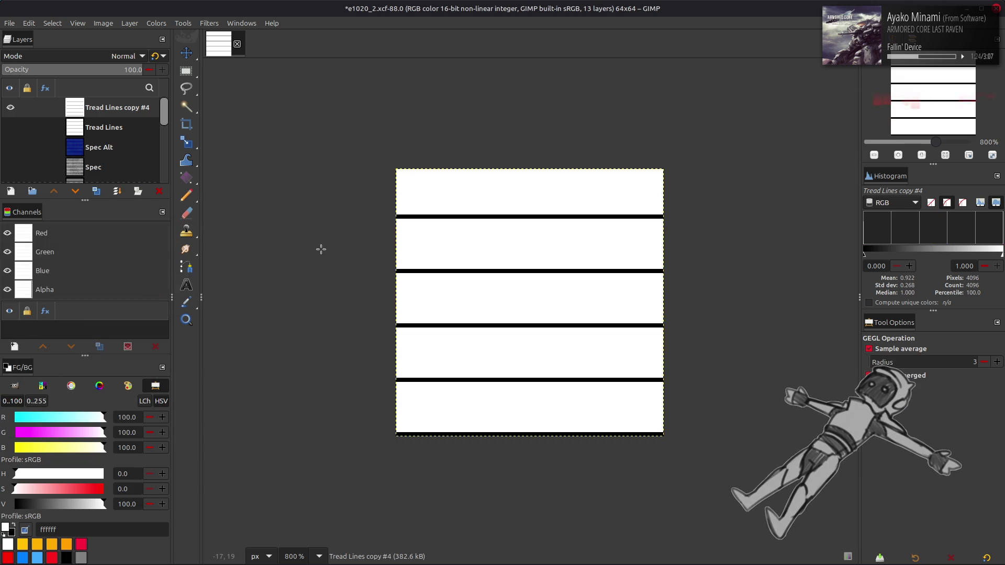
- Duplicate Tread Lines copy #4 and offset the duplicate by Y 1
key("m")
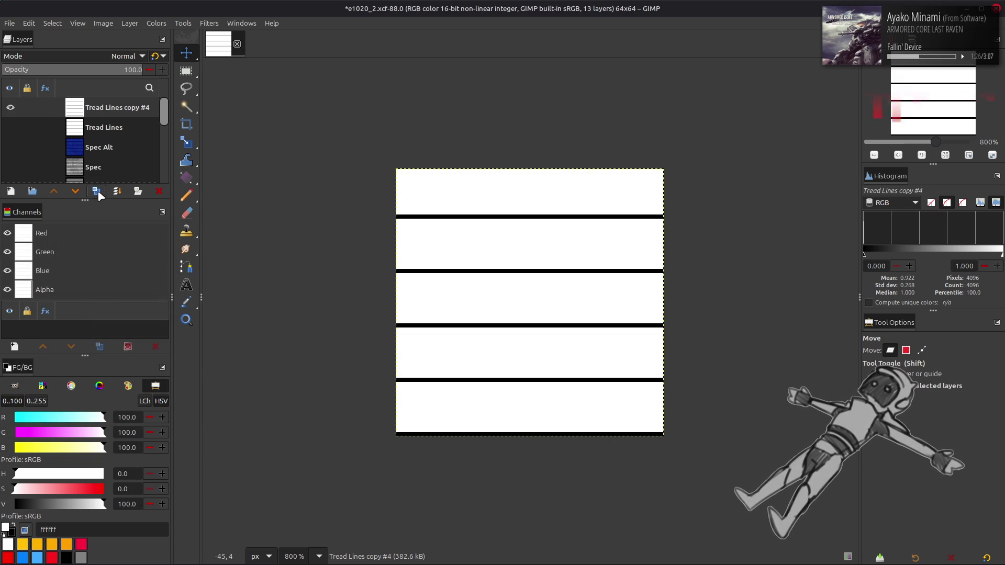
left_click(98, 192)
left_click(130, 23)
mouse_move(191, 149)
left_click(268, 231)
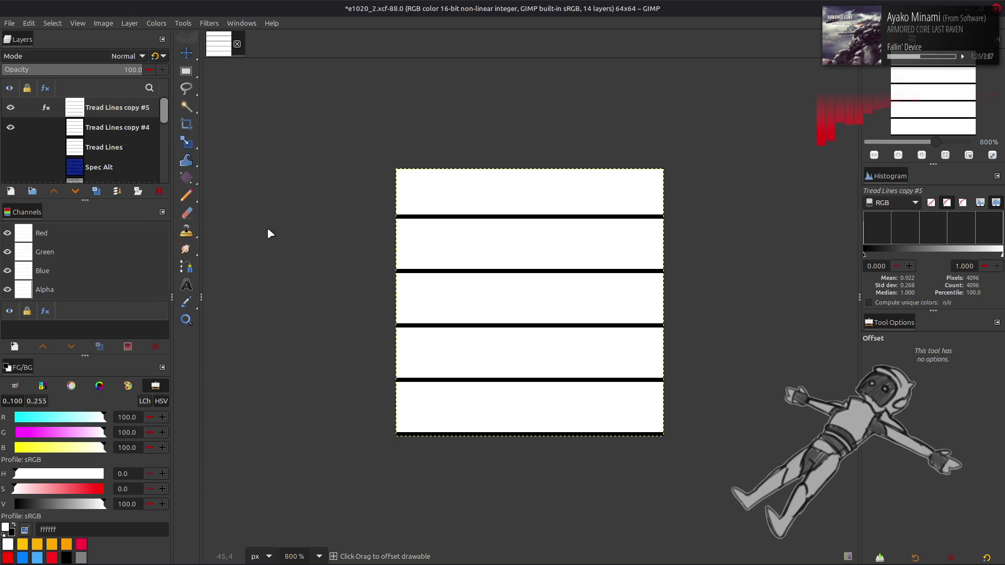
type("1")
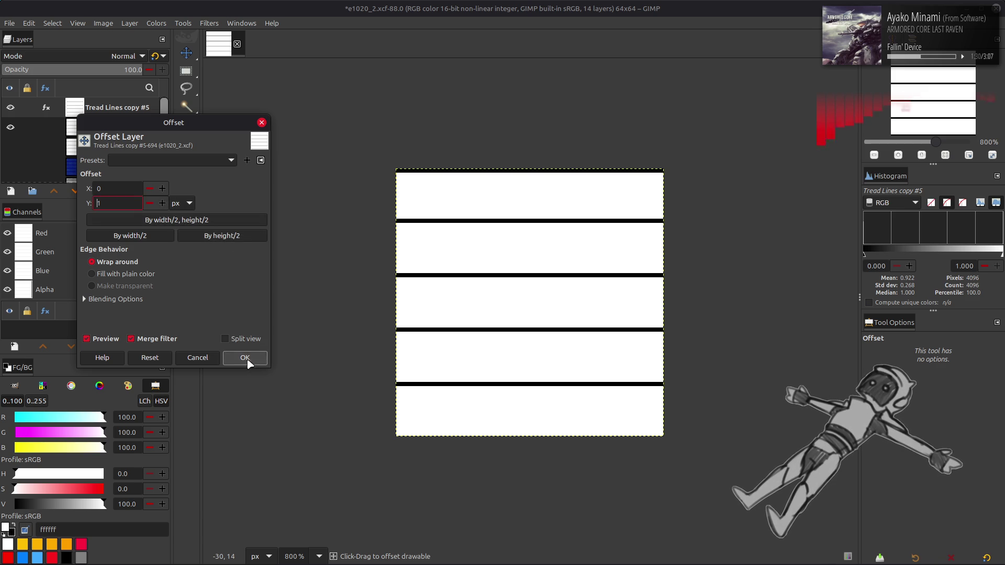
left_click(245, 358)
- Duplicate Tread Lines copy #4 again and offset that copy by Y -1
left_click(103, 128)
left_click(54, 191)
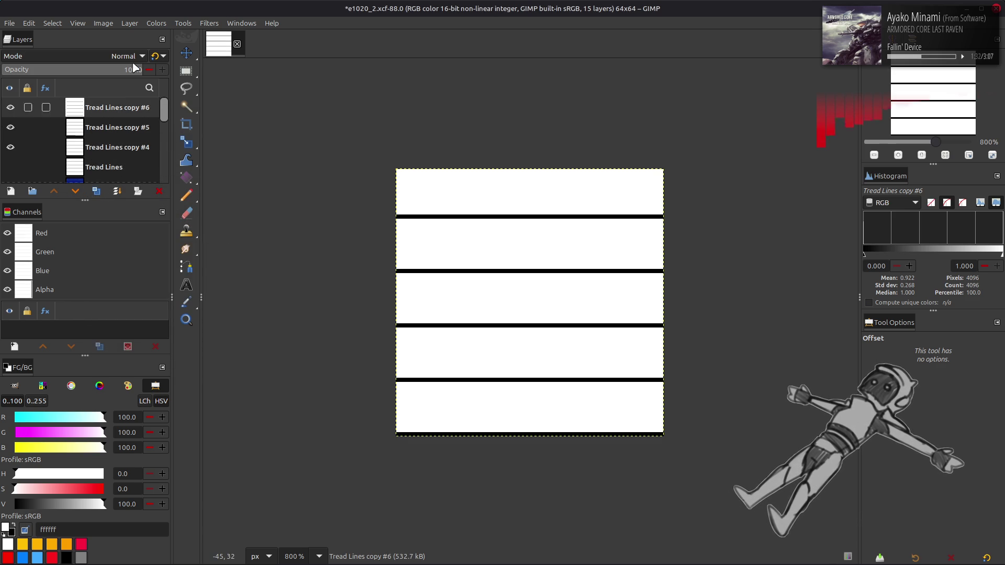
left_click(129, 23)
mouse_move(202, 150)
left_click(264, 228)
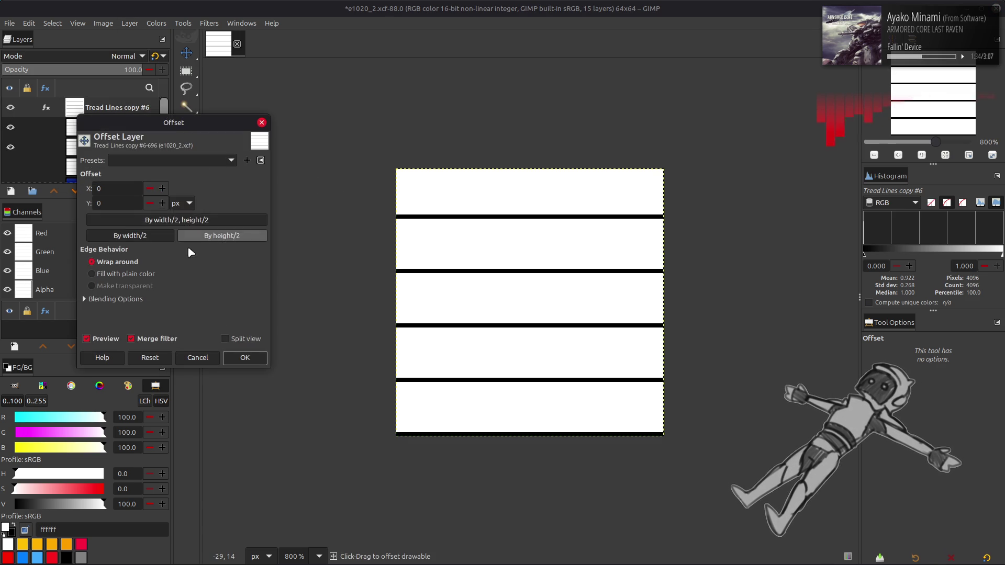
type("-1")
left_click(239, 347)
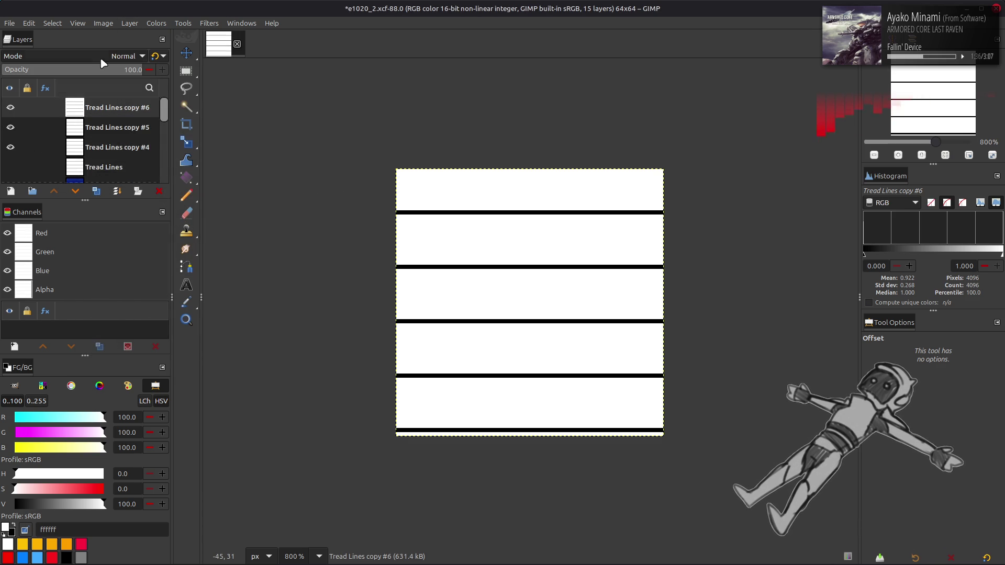
- Multiply and merge the offset copies, set legacy Multiply at 25% opacity, and merge into copy #4
left_click(125, 56)
left_click(87, 238)
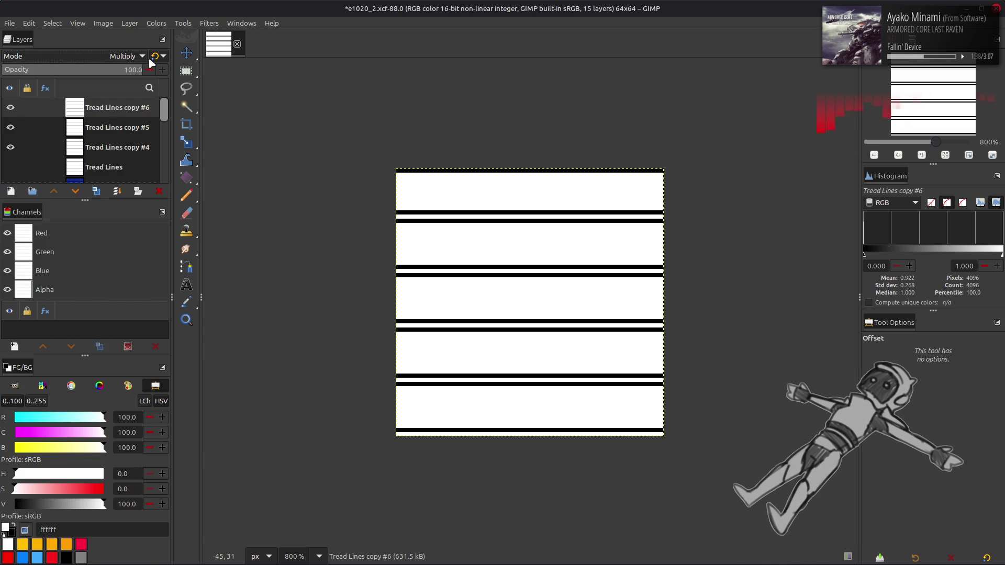
left_click(138, 191)
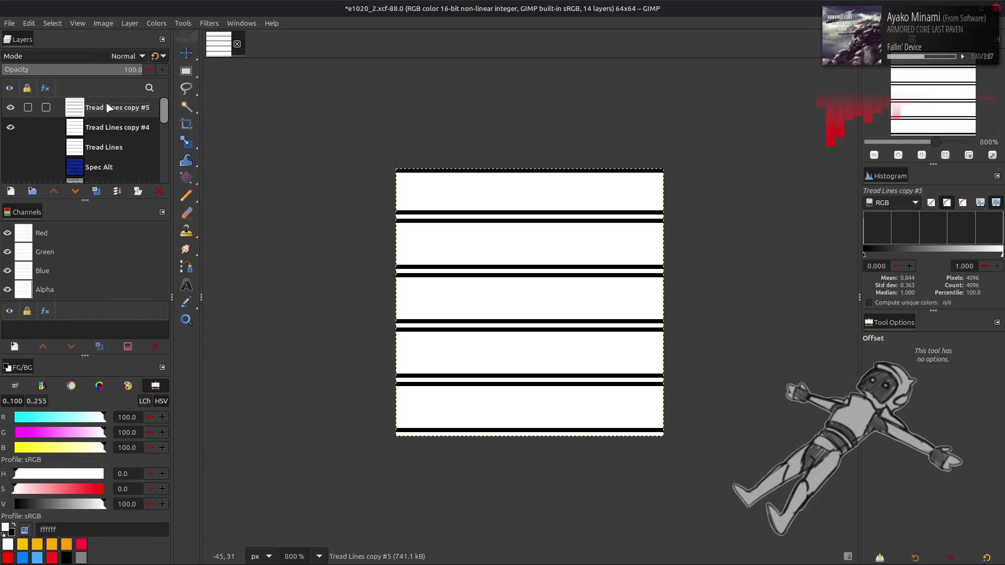
left_click(107, 56)
left_click(84, 248)
left_click(158, 58)
left_click(131, 69)
type("25")
key("Return")
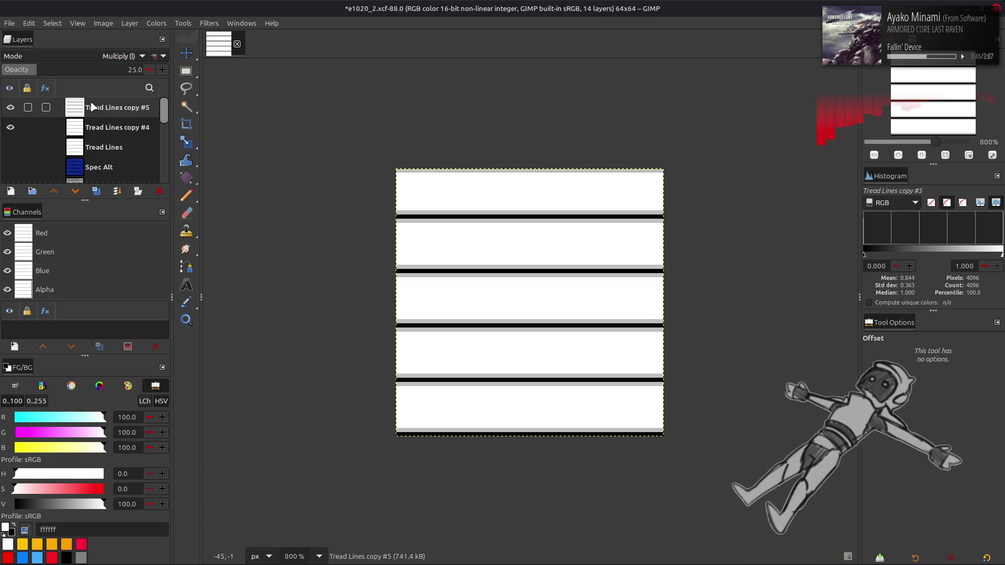
key("ctrl+m")
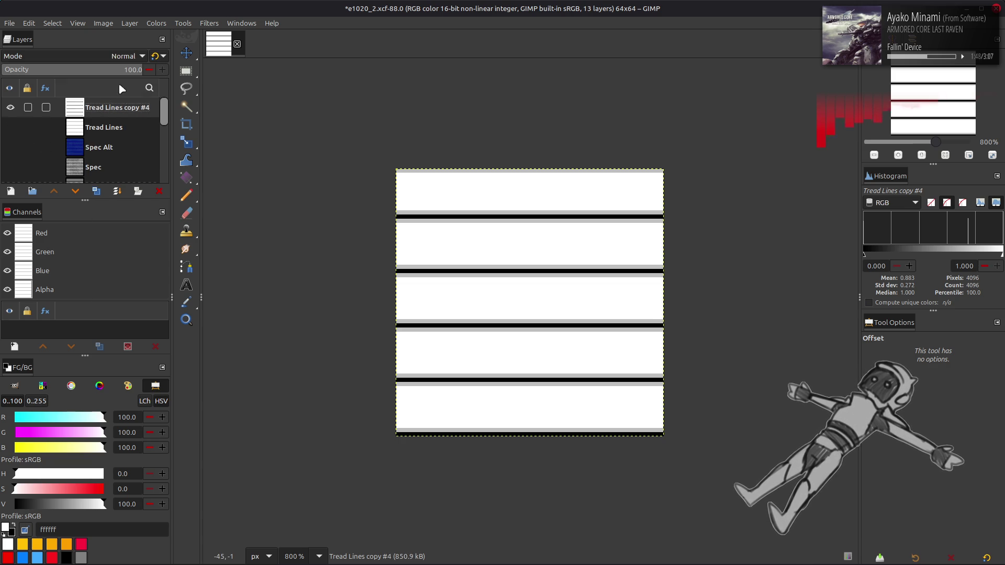
left_click(209, 23)
mouse_move(265, 162)
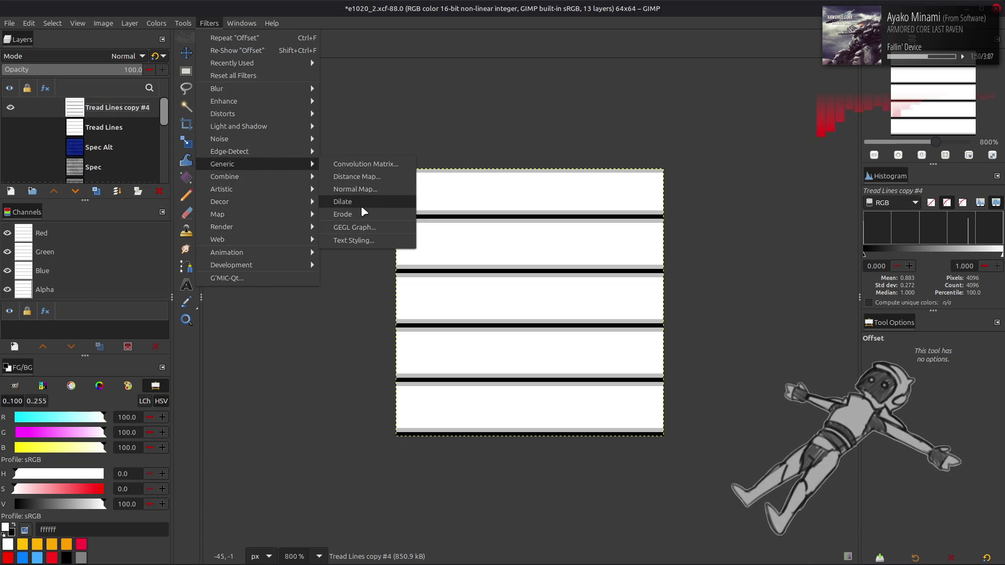
left_click(358, 189)
left_click(58, 362)
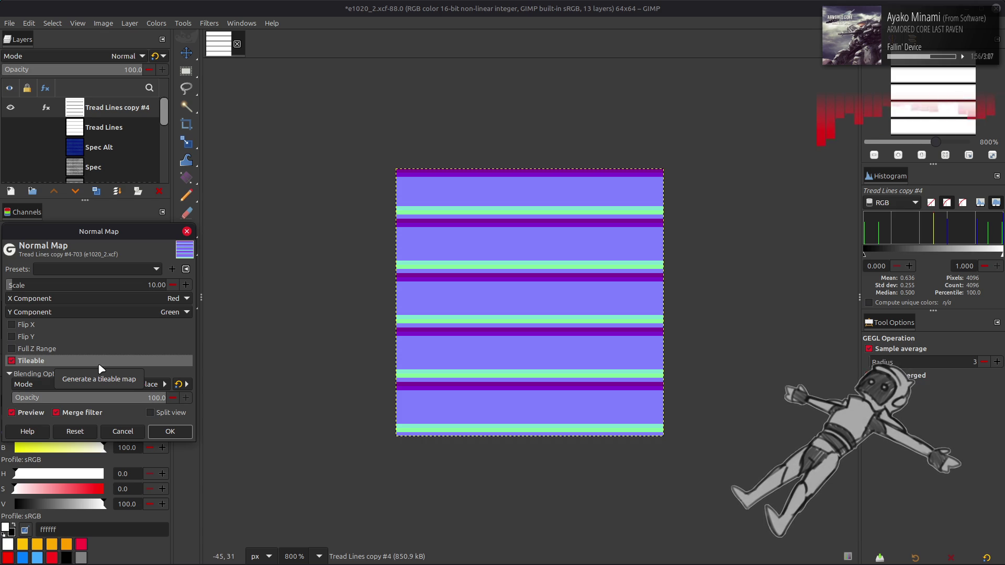
left_click(129, 281)
type("1")
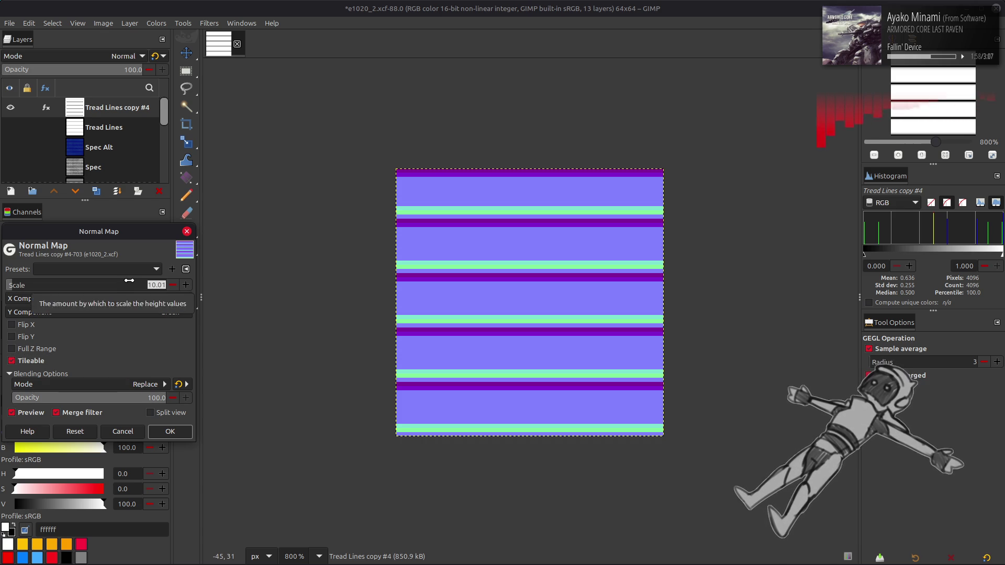
key("Return")
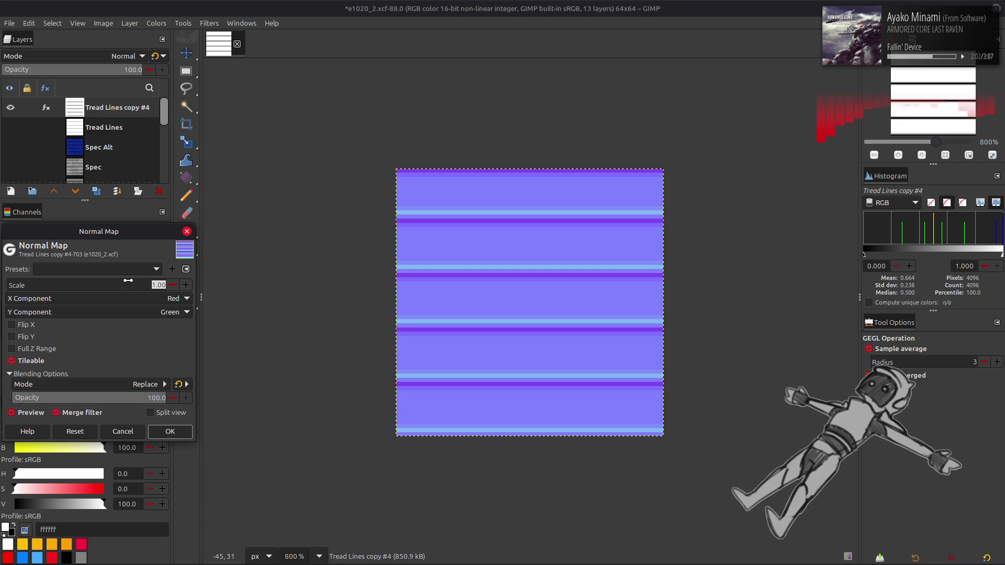
type("2")
key("Return")
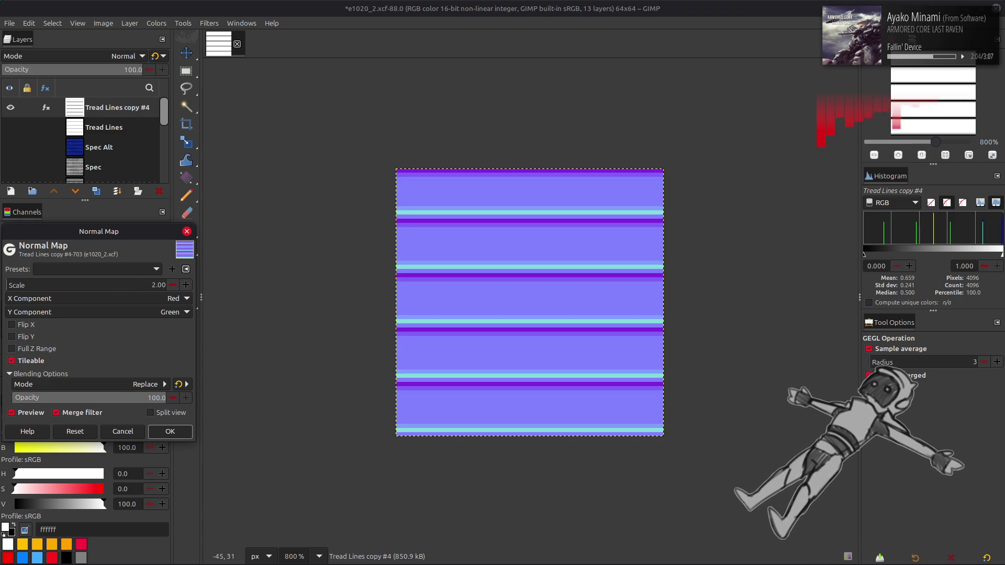
left_click(127, 281)
type("3")
key("Return")
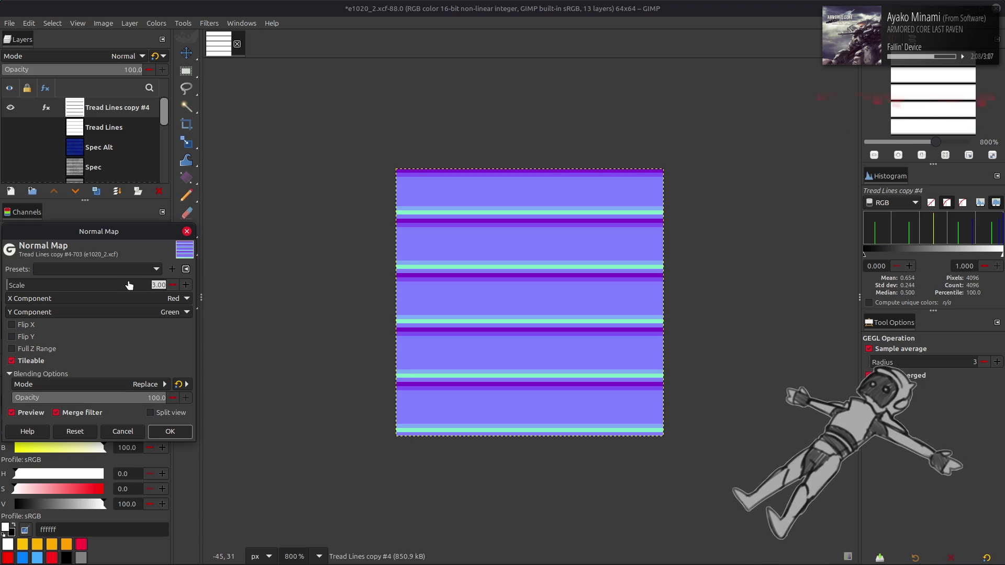
type("4")
key("Return")
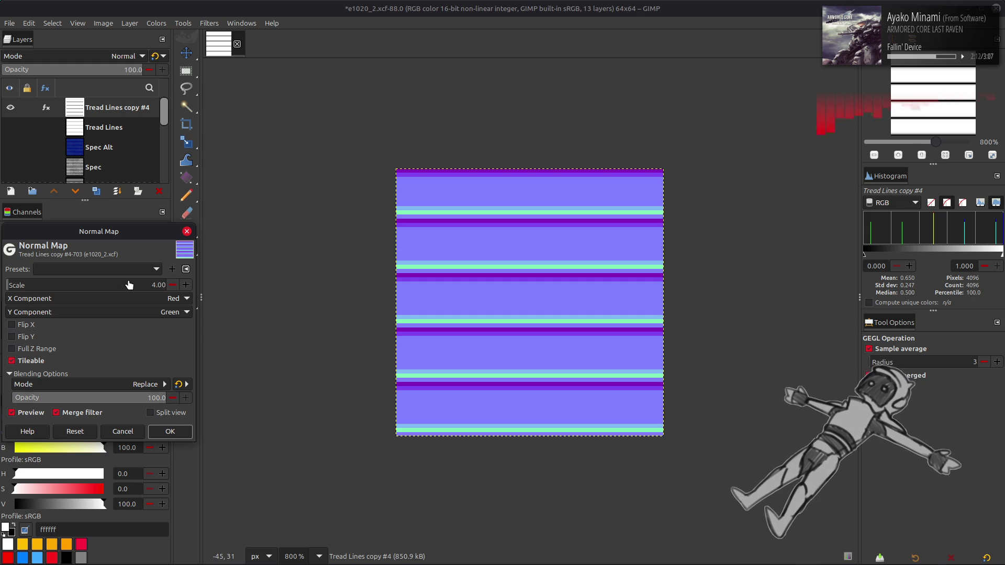
left_click(123, 433)
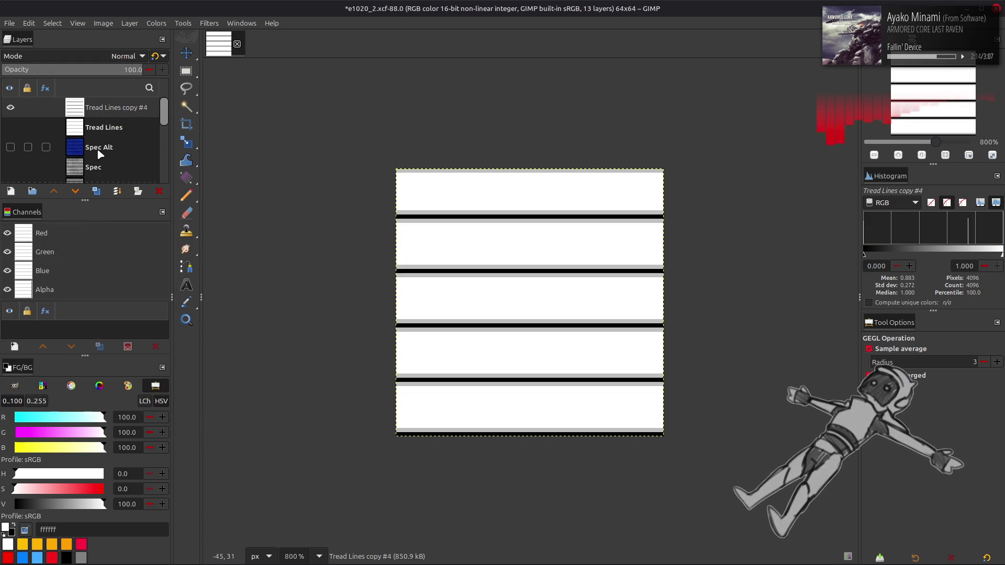
- Duplicate the tread lines layer at low opacity, then undo the extra duplicate
key("shift+ctrl+d")
type("0")
key("Return")
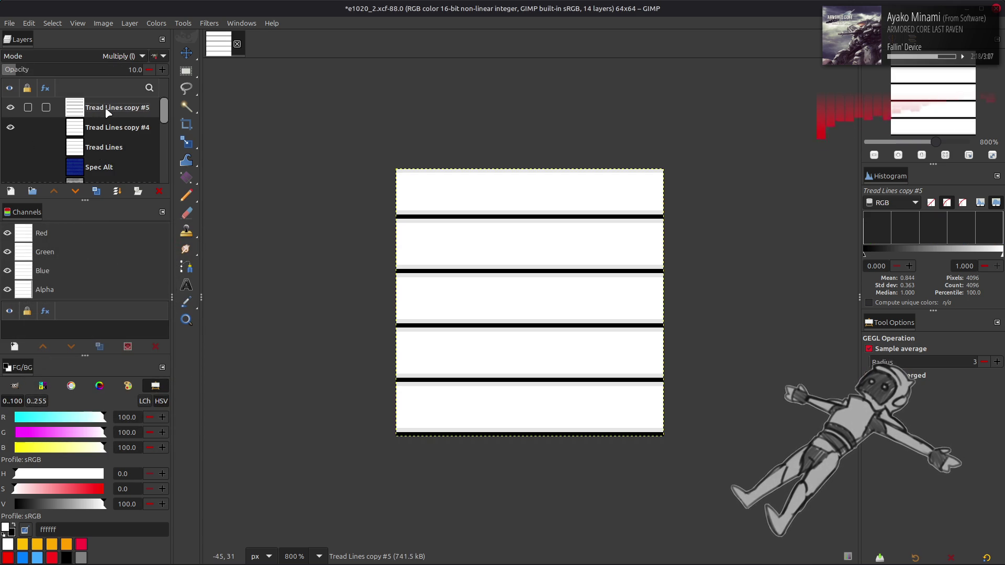
key("ctrl+z")
key("ctrl+z")
- Apply a tileable Normal Map at scale 2 to Tread Lines copy #4, after trying scale 3
left_click(209, 23)
mouse_move(261, 163)
left_click(366, 202)
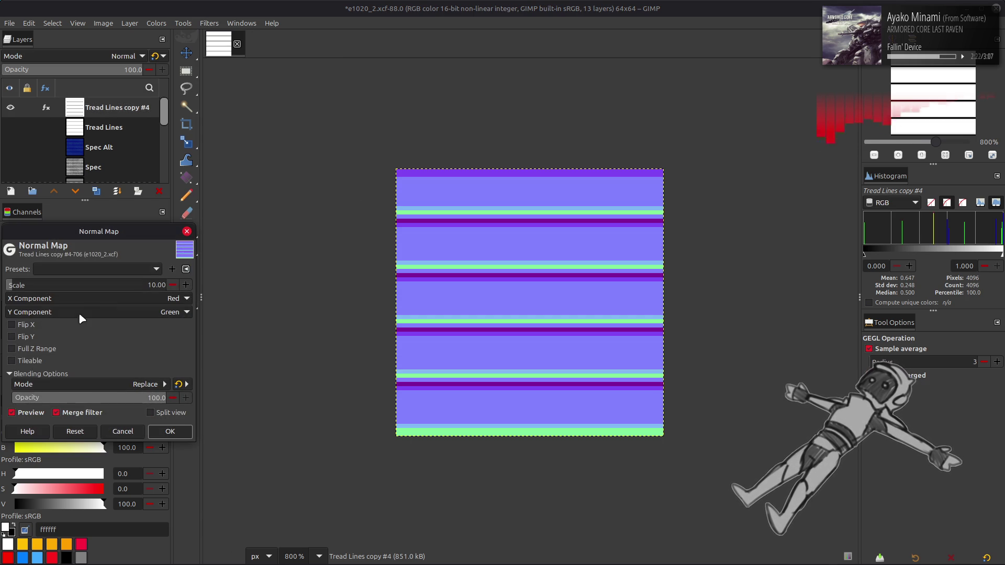
triple_click(130, 291)
type("3")
key("Return")
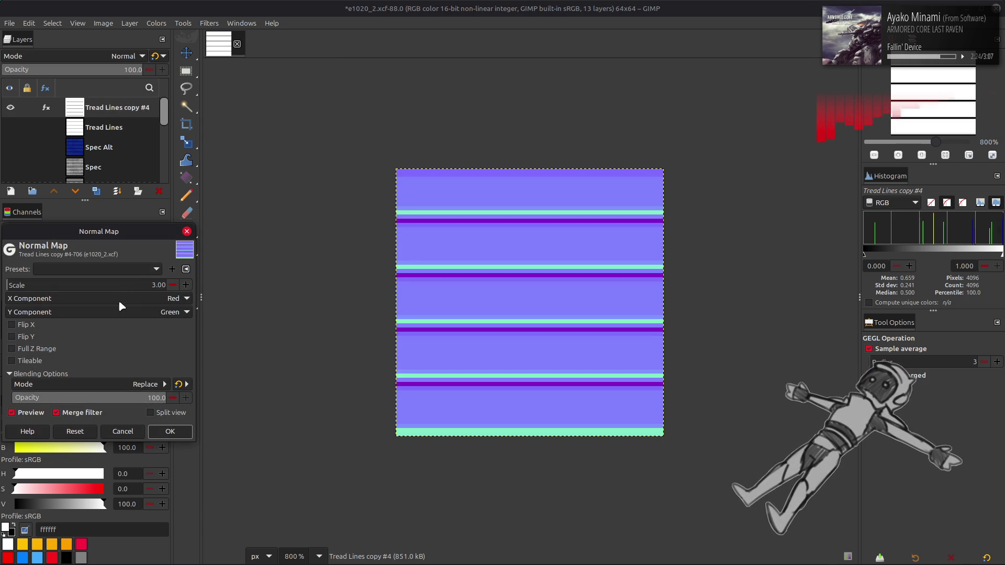
left_click(30, 361)
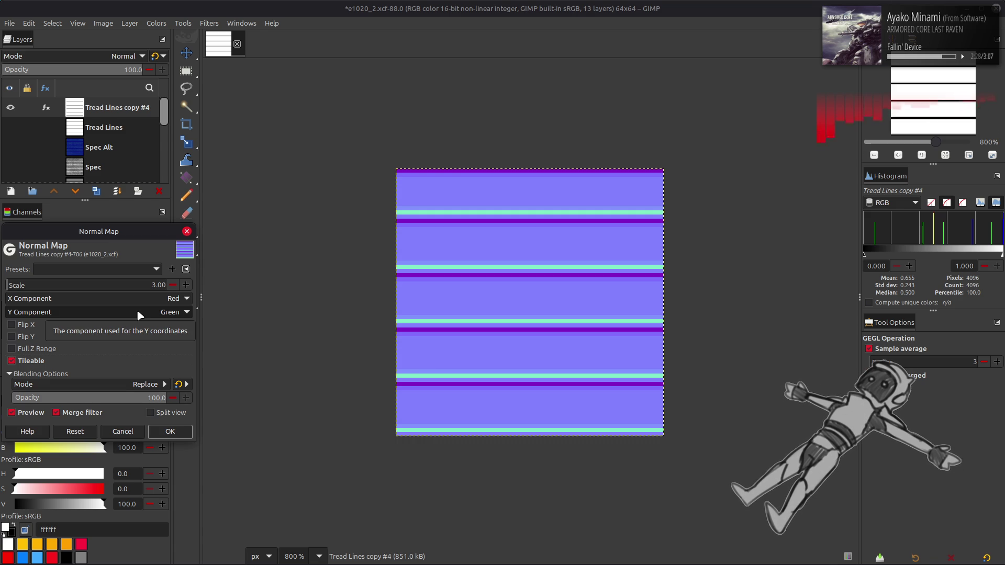
triple_click(131, 285)
type("2")
key("Return")
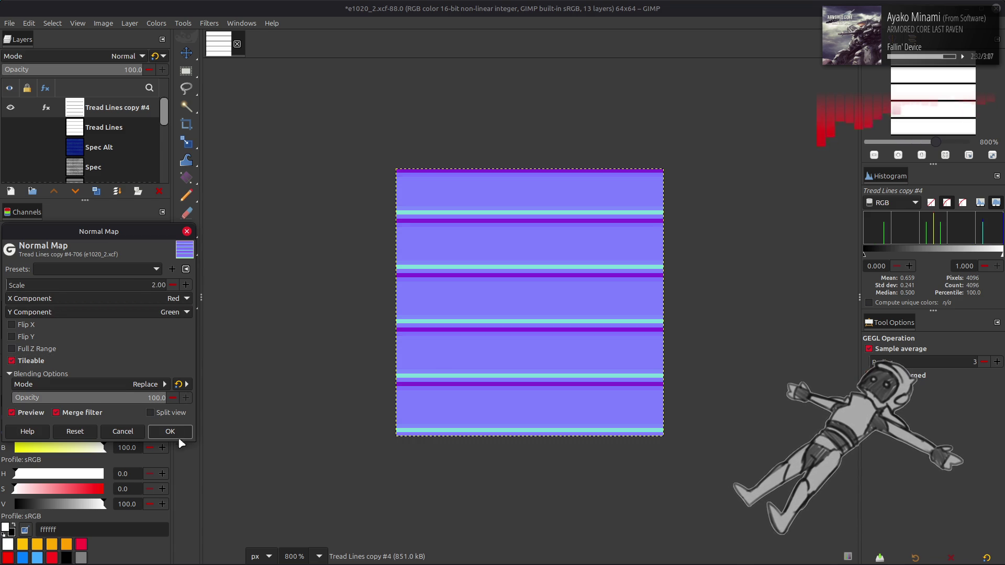
left_click(170, 431)
key("alt+Tab")
key("alt+Tab")
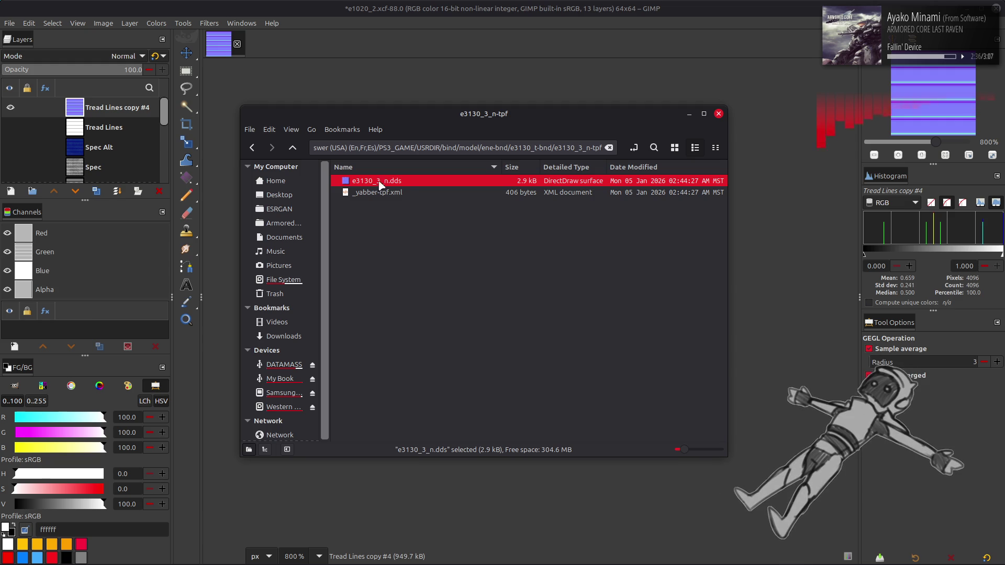
- Import e3130_3_n.dds as a layer, then undo the import
mouse_move(381, 186)
left_mouse_down()
mouse_move(814, 310)
mouse_move(783, 315)
left_mouse_up()
left_click(580, 321)
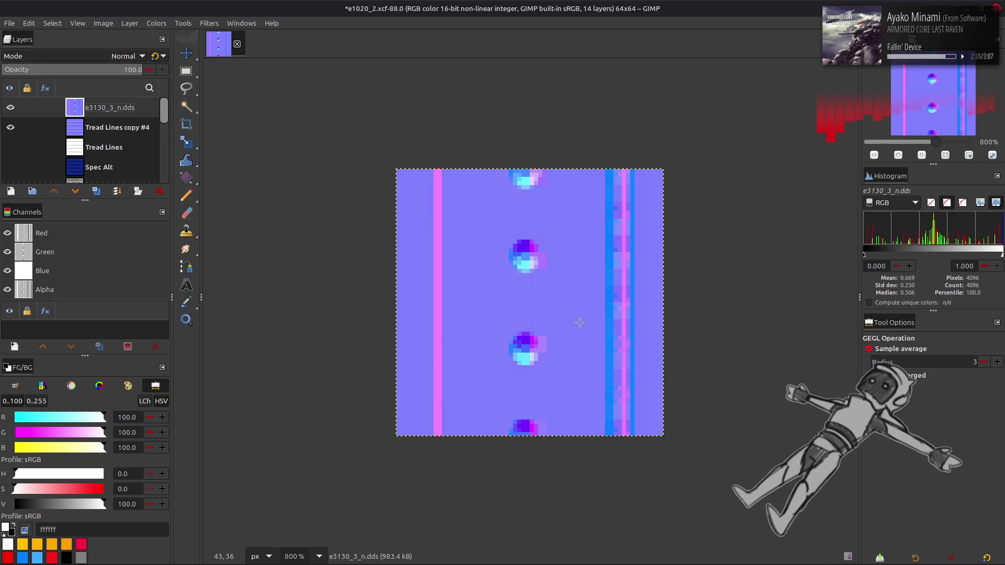
key("ctrl+z")
- Open e3130_2_n.dds from the e3130_2_n-tpf folder in GIMP
key("alt+Tab")
key("BackSpace")
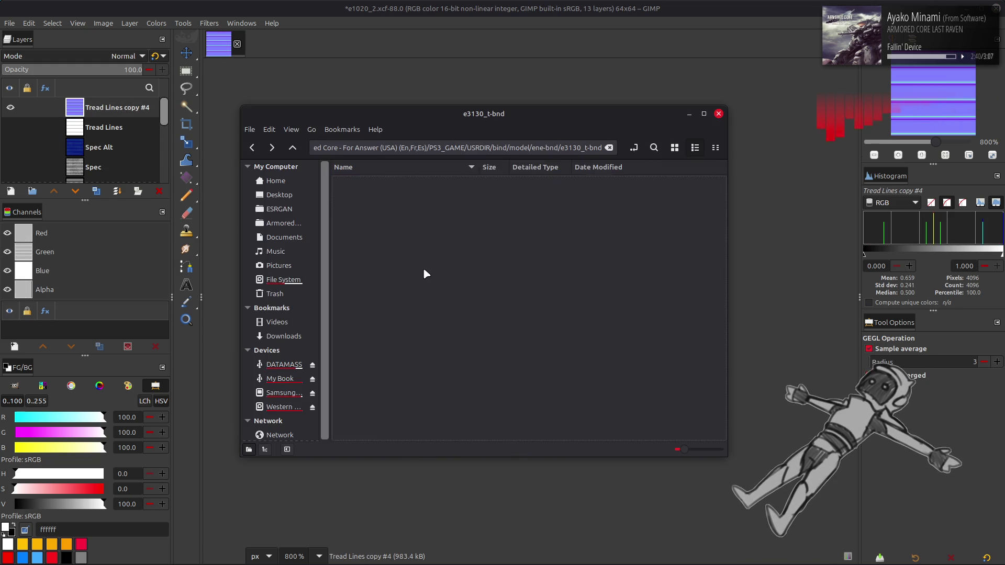
double_click(394, 229)
key("BackSpace")
left_click(384, 219)
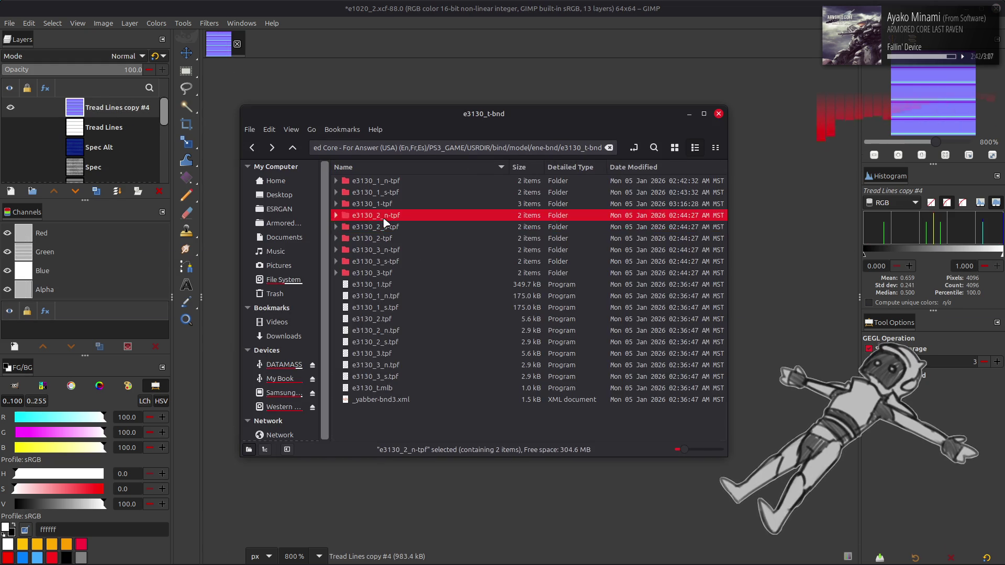
double_click(385, 219)
double_click(385, 181)
key("Return")
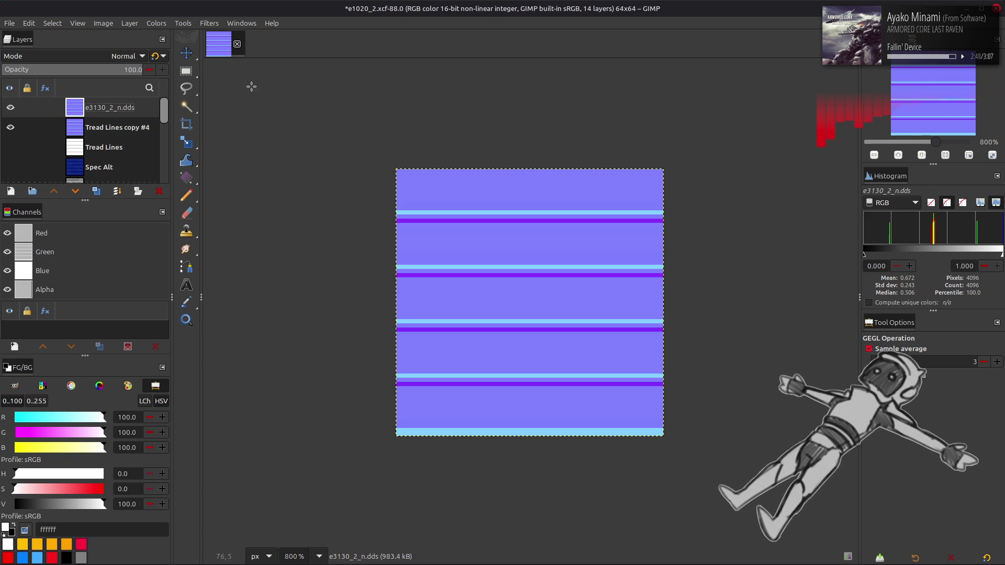
- Extract the RGB Green component of e3130_2_n.dds, compare via undo/redo, then undo the layer away
left_click(156, 23)
mouse_move(210, 213)
left_click(278, 226)
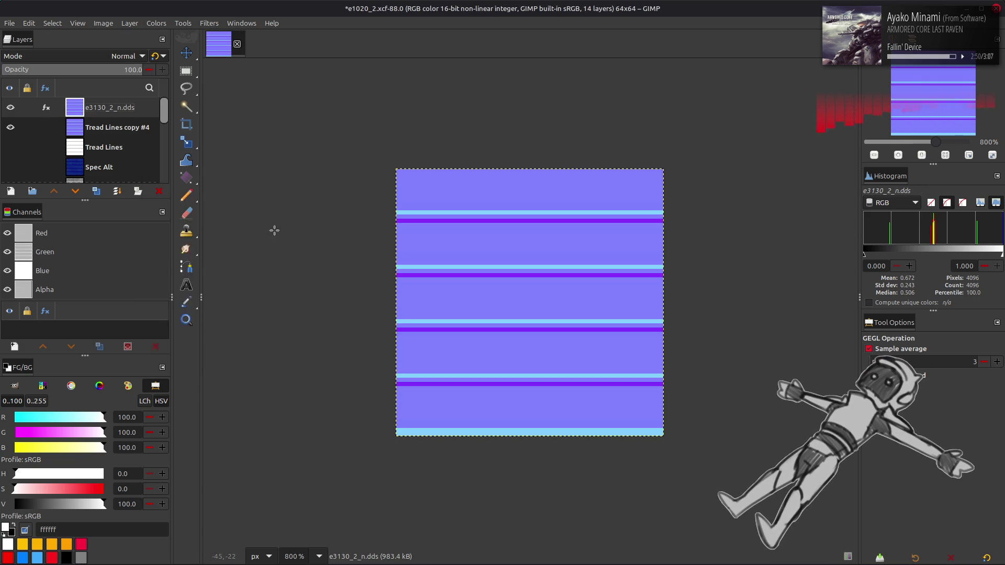
scroll(152, 286, "down", 1)
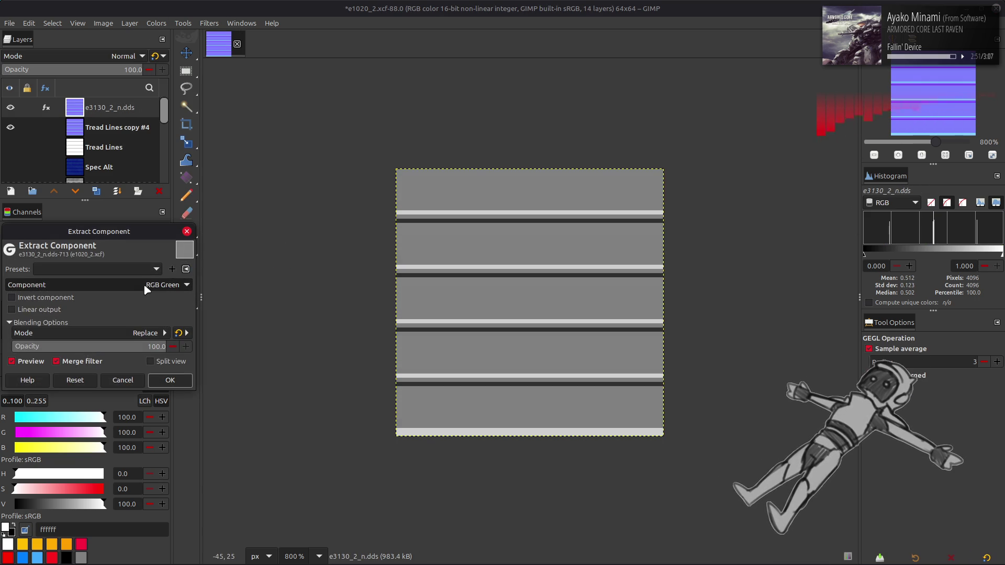
left_click(170, 380)
key("ctrl+z")
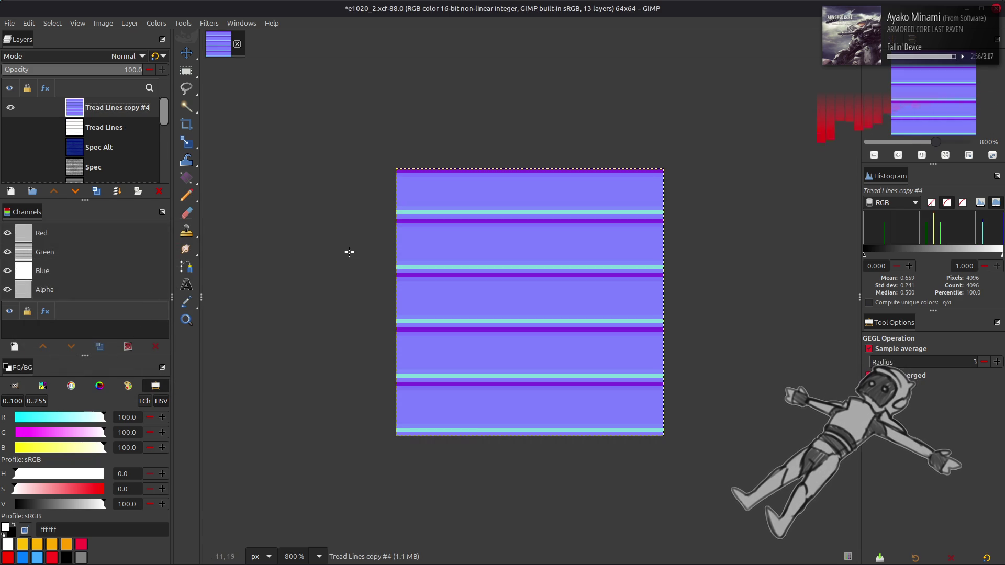
key("ctrl+y")
key("ctrl+y")
key("ctrl+z")
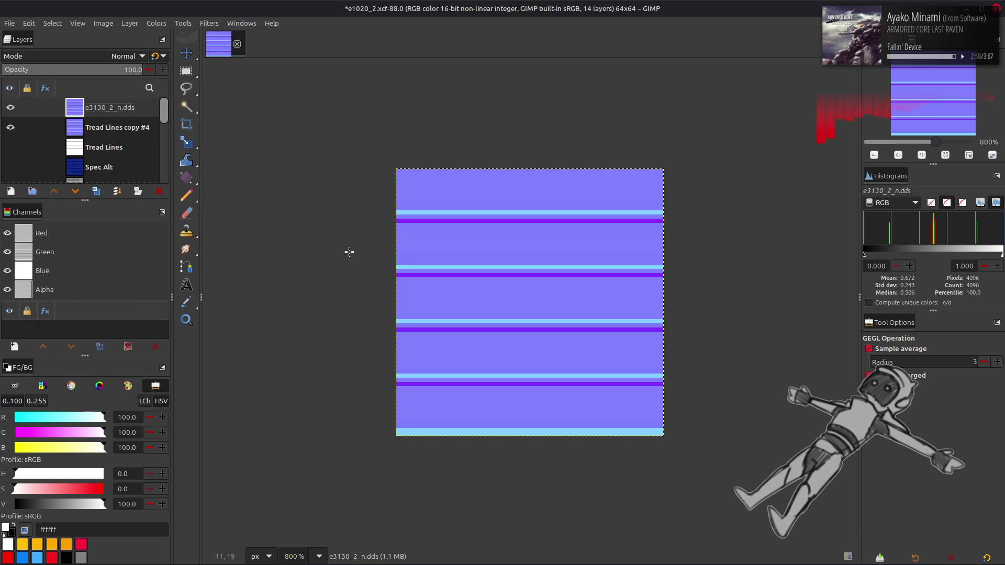
key("ctrl+z")
key("ctrl+z")
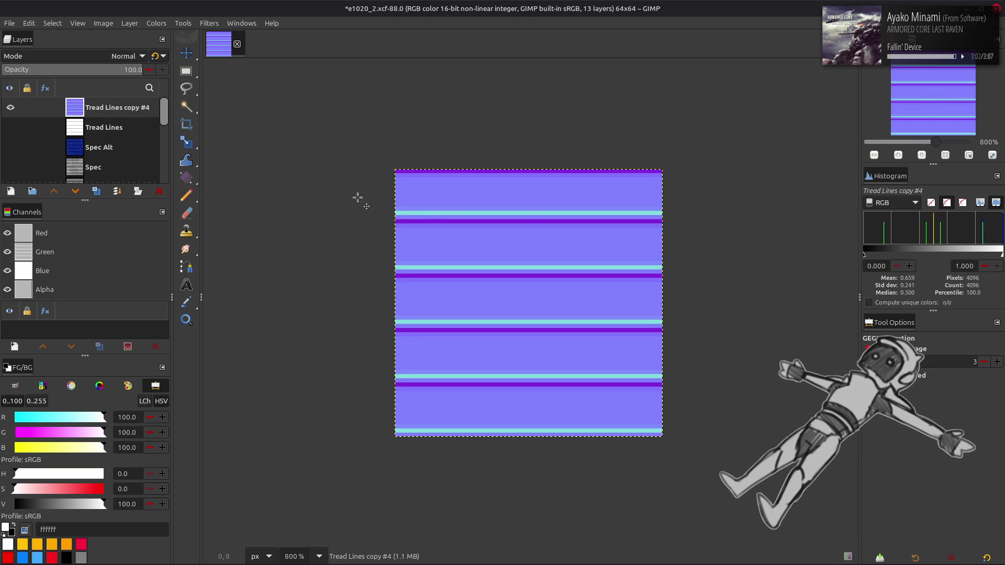
- Revert copy #4 to plain white tread lines and set up a tileable Normal Map at scale 2
key("m")
key("ctrl+z")
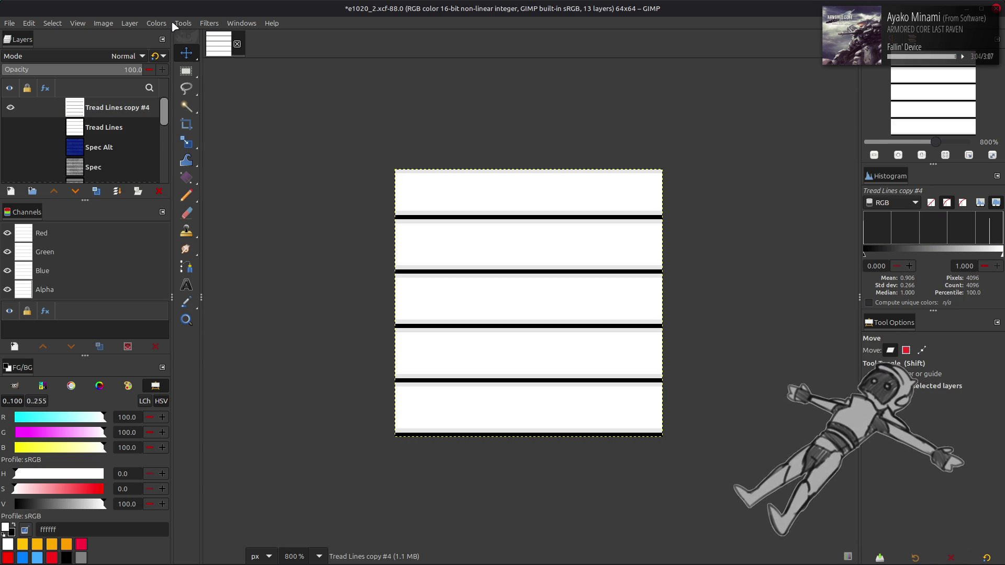
left_click(209, 23)
mouse_move(272, 164)
left_click(387, 202)
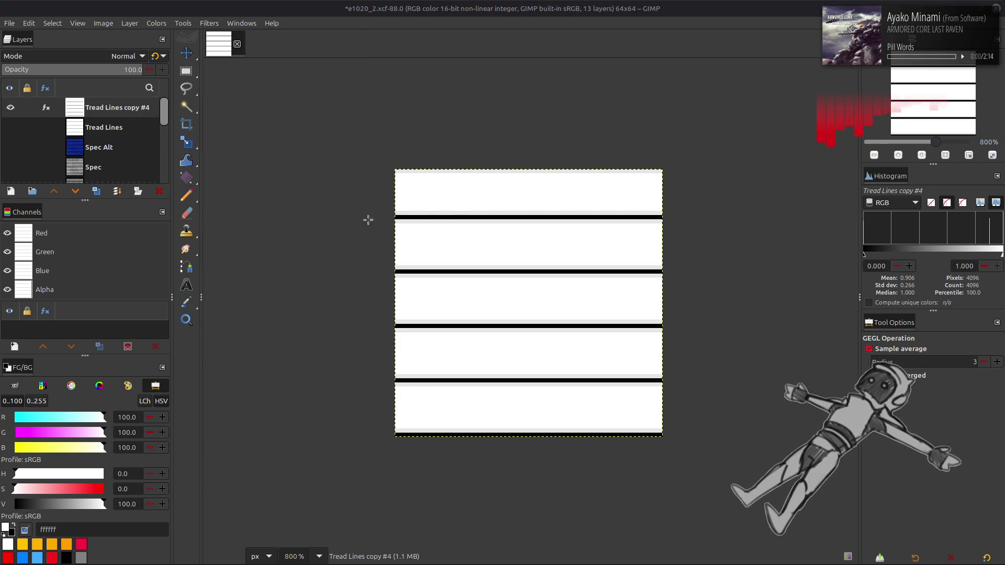
left_click(24, 361)
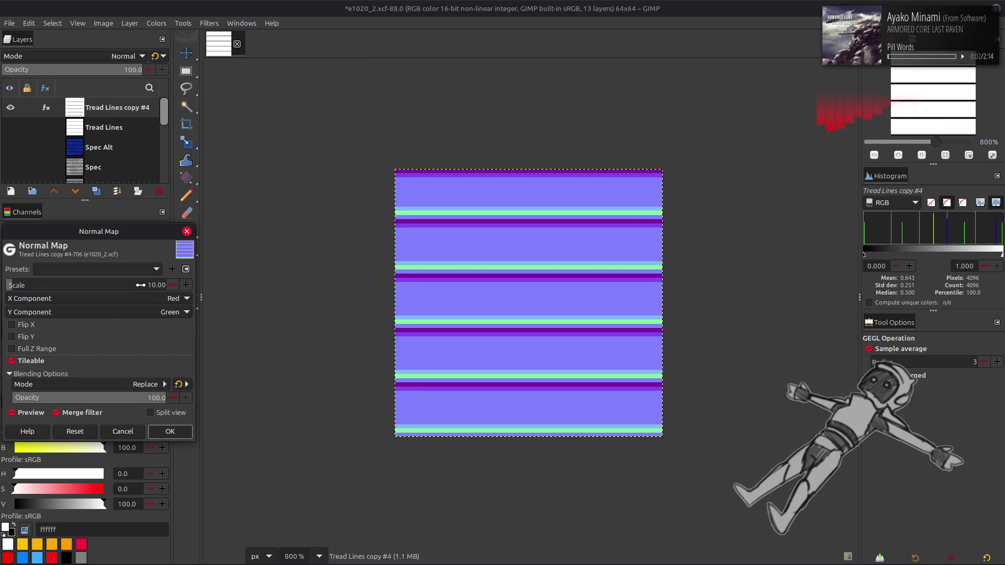
left_click(140, 285)
type("2")
key("Return")
- Try scale 1.5, return to 2, compare the preview with the original, and apply the normal map
scroll(142, 288, "down", 1)
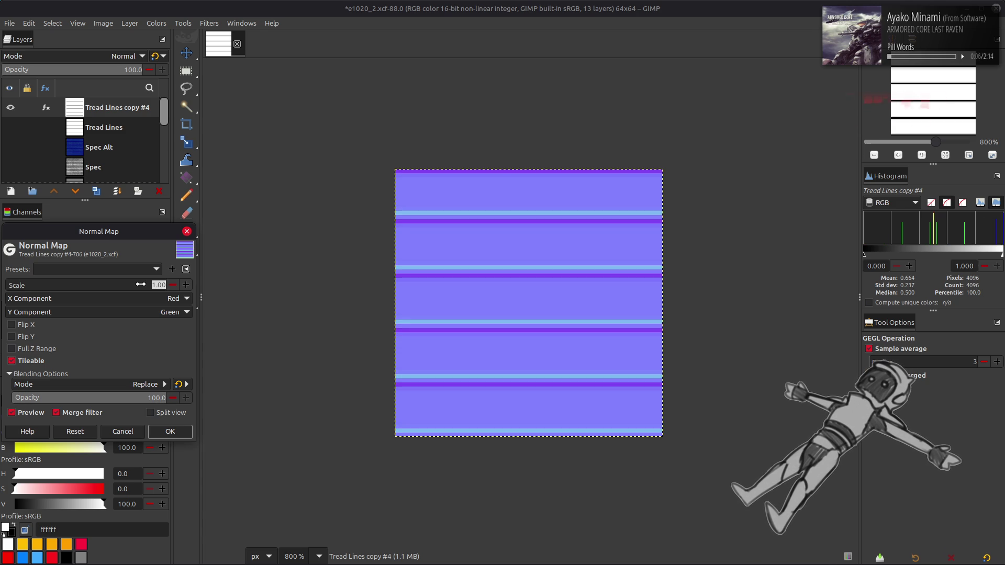
type("1.5")
key("Return")
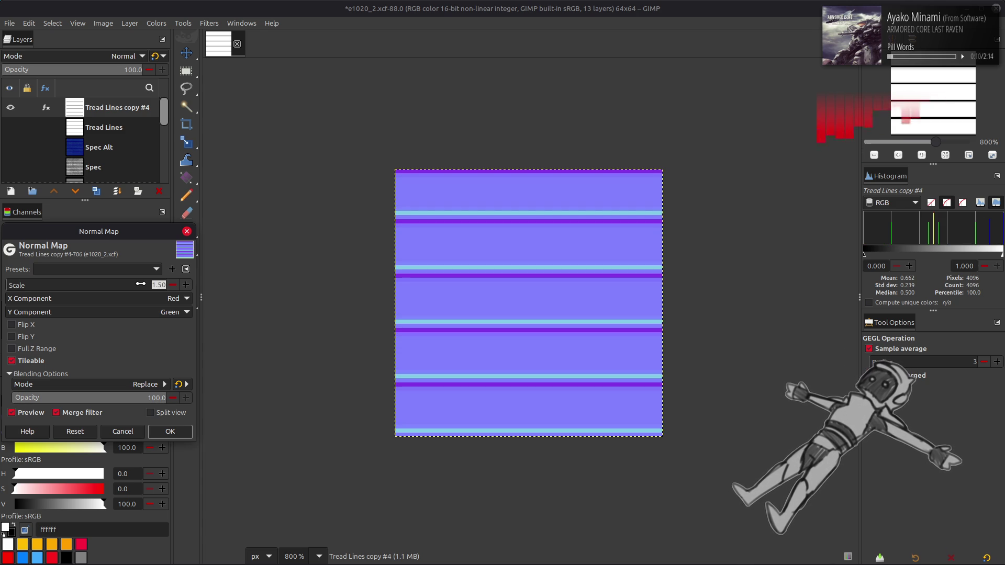
type("2")
key("Return")
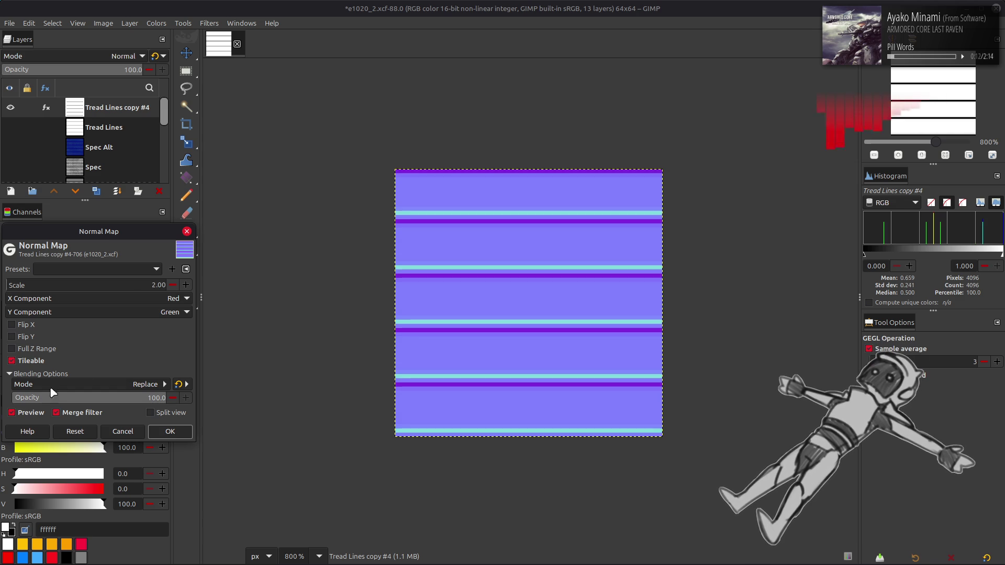
left_click(31, 413)
left_click(32, 414)
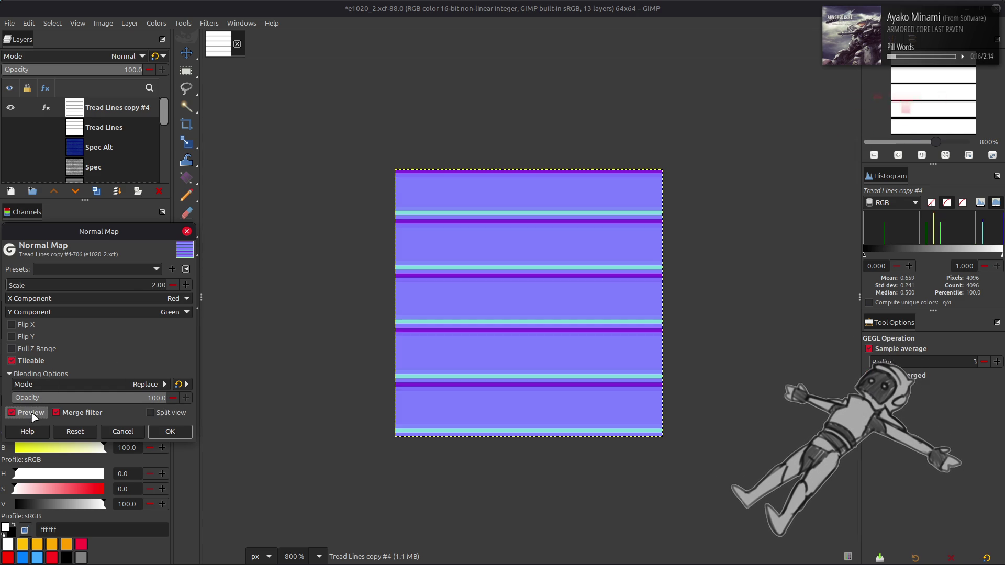
left_click(31, 414)
left_click(31, 414)
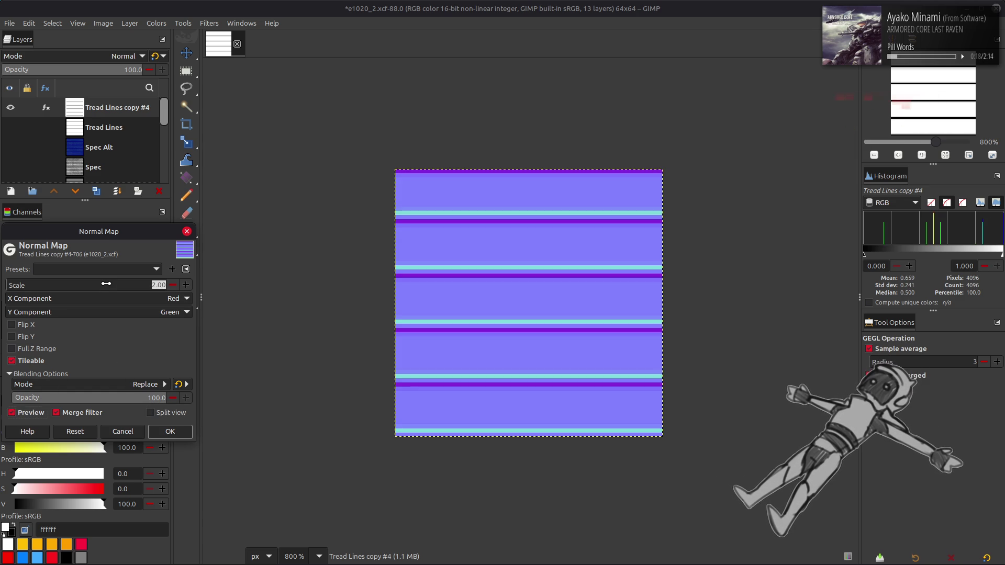
left_click(94, 285)
type("3")
key("Return")
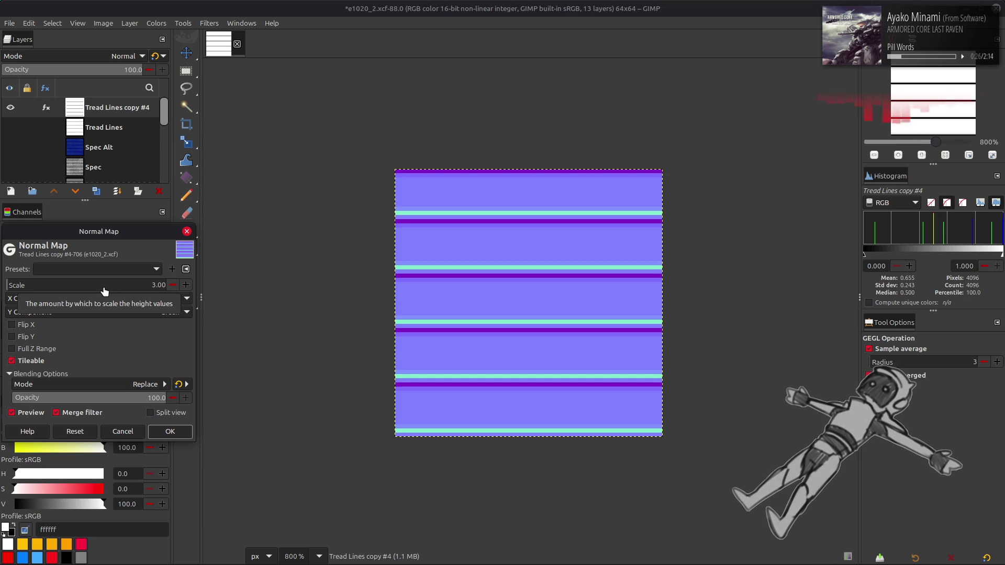
scroll(105, 291, "down", 1)
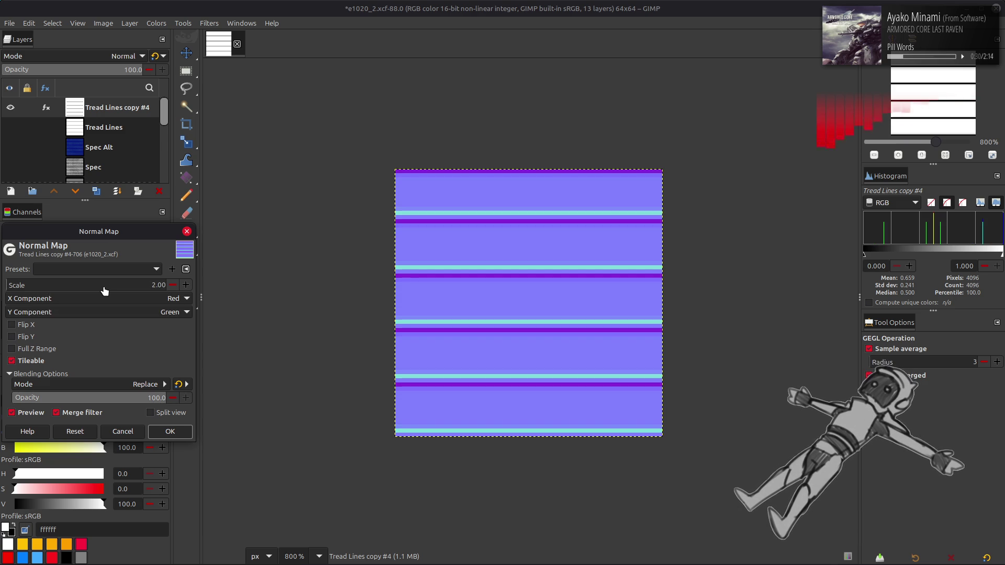
scroll(104, 287, "up", 1)
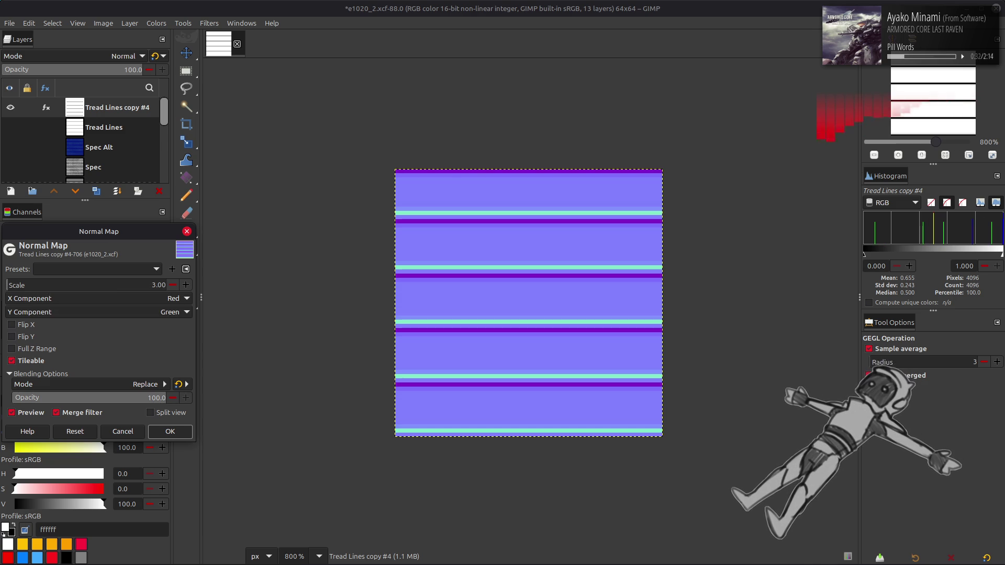
left_click(170, 432)
key("m")
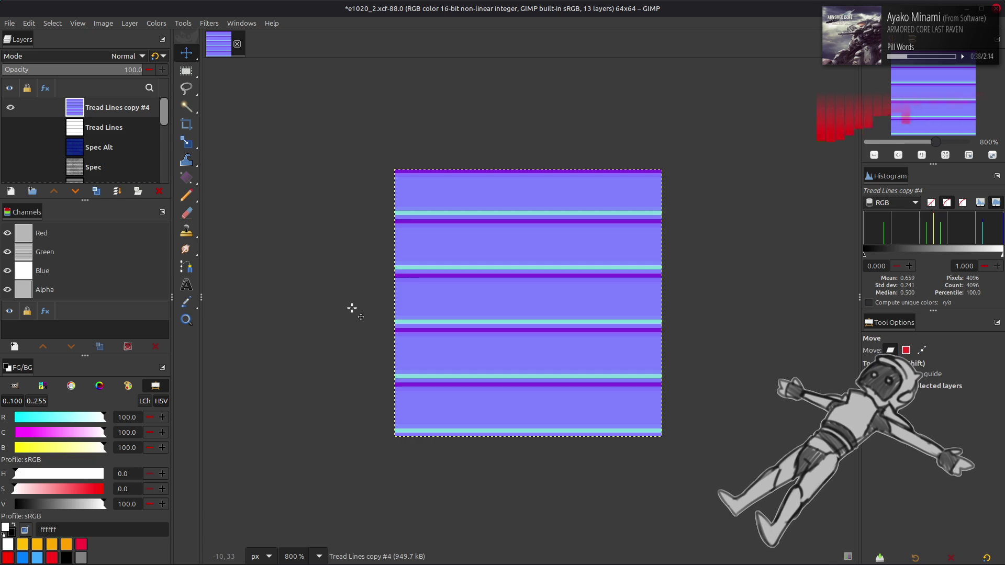
- Zero the blue channel output level with Levels on the normal map layer
left_click(157, 24)
left_click(193, 135)
scroll(73, 259, "down", 3)
left_click_drag(265, 396, 20, 393)
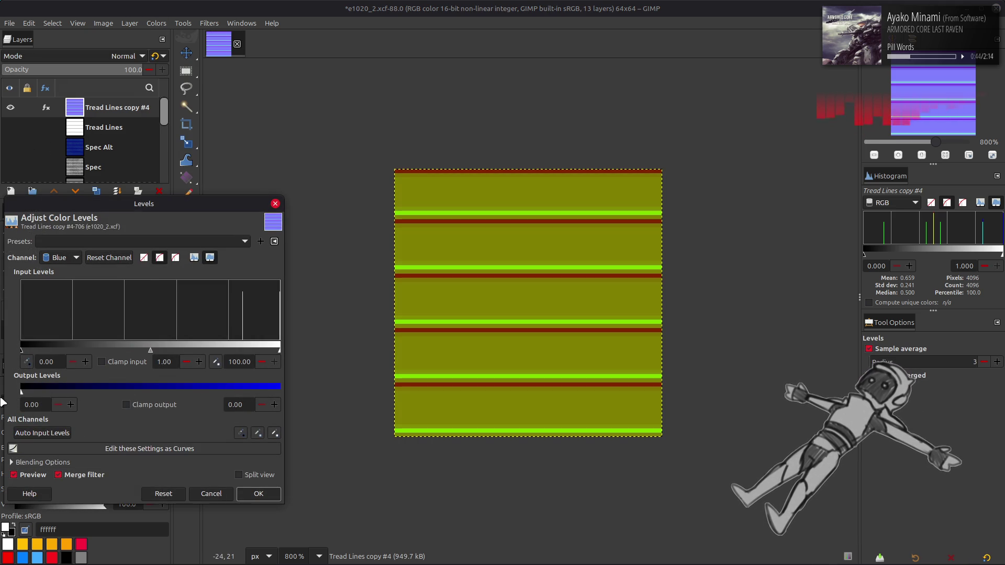
left_click(259, 493)
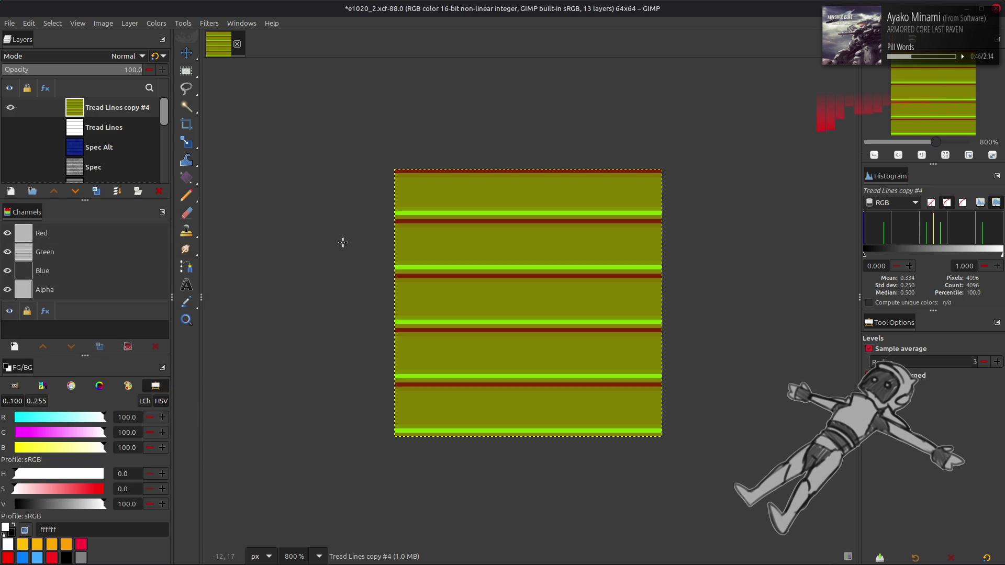
- Rename the layer to 'Normal' and save e1020_2.xcf
double_click(131, 114)
type("Normal")
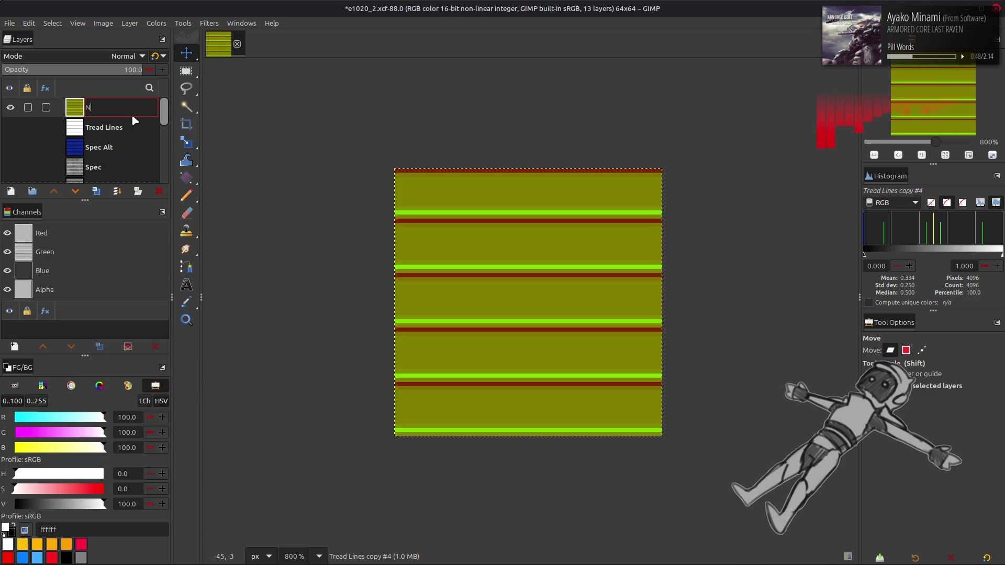
key("Return")
key("ctrl+s")
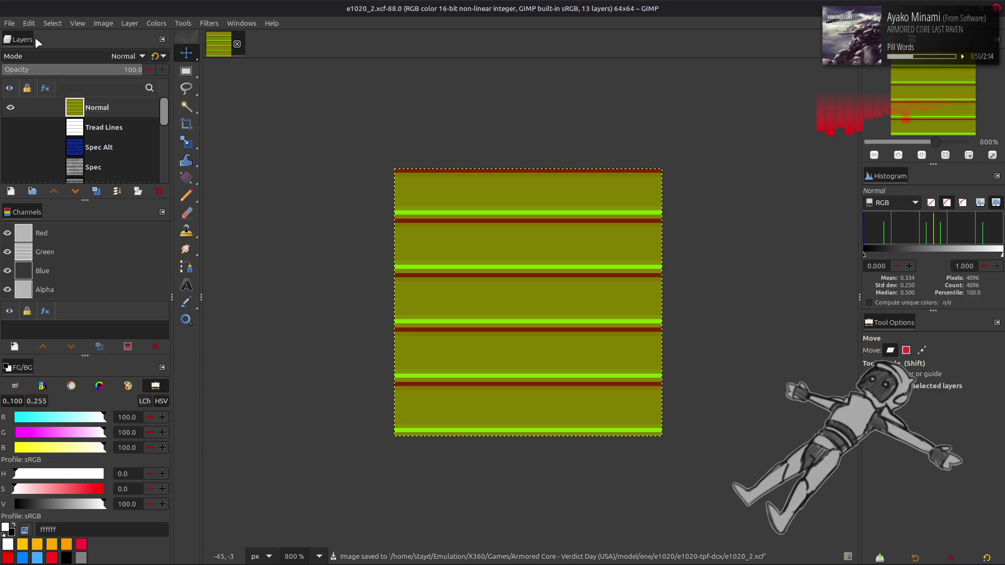
left_click(10, 23)
- Export e1020_2_n.dds with BC5 / ATI2 (3Dc) compression and Catmull-Rom mipmap filtering
left_click(58, 202)
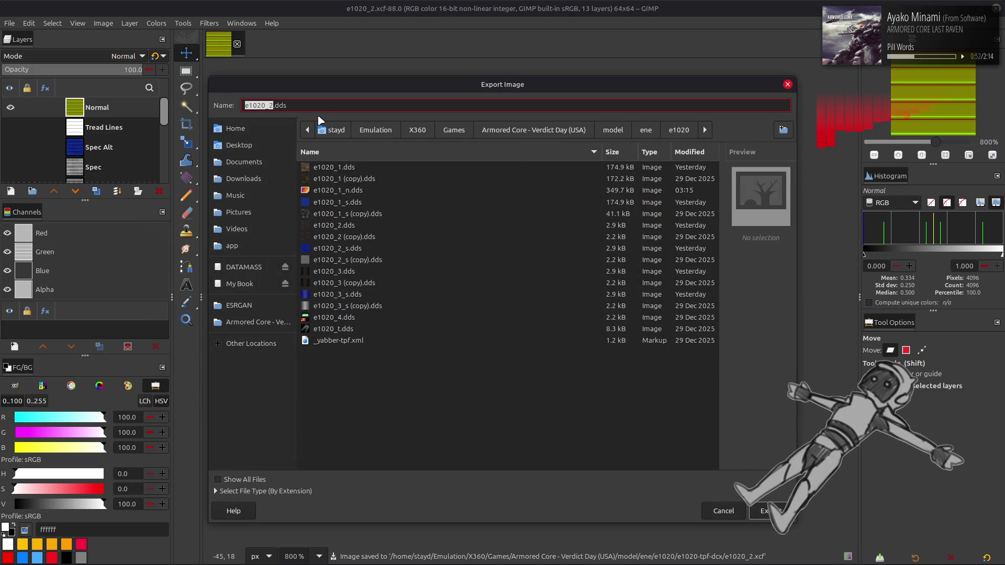
key("Right")
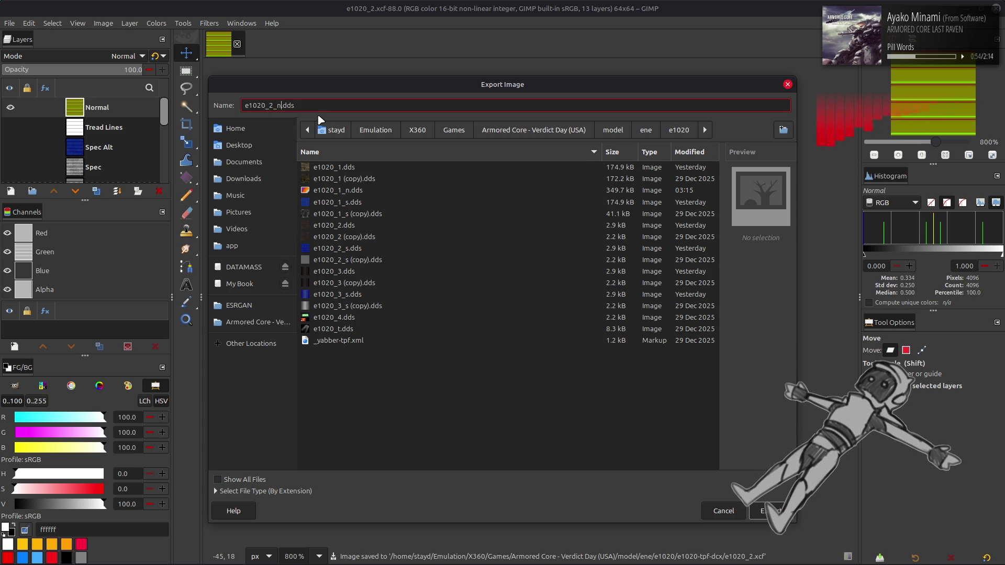
key("Return")
left_click(507, 131)
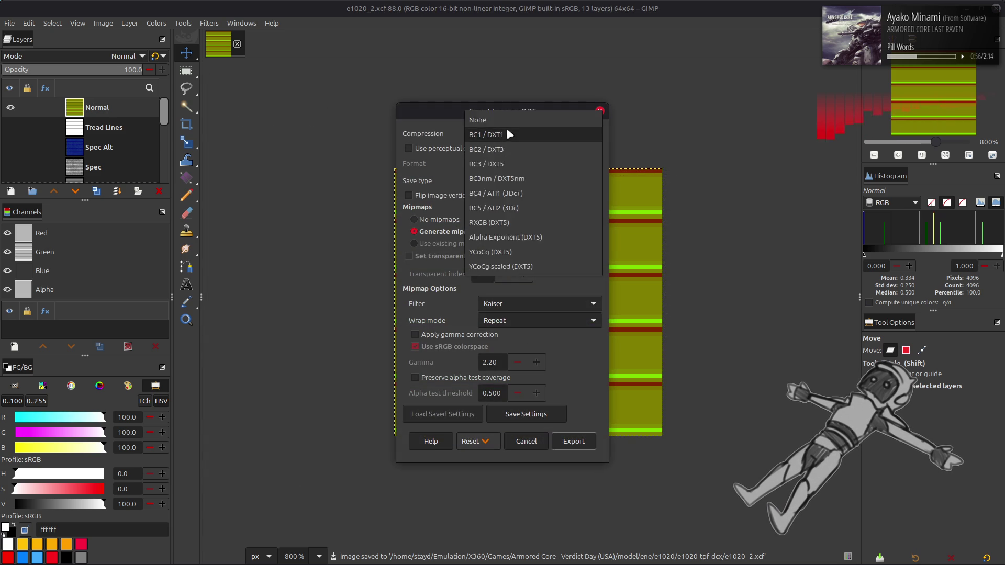
left_click(547, 189)
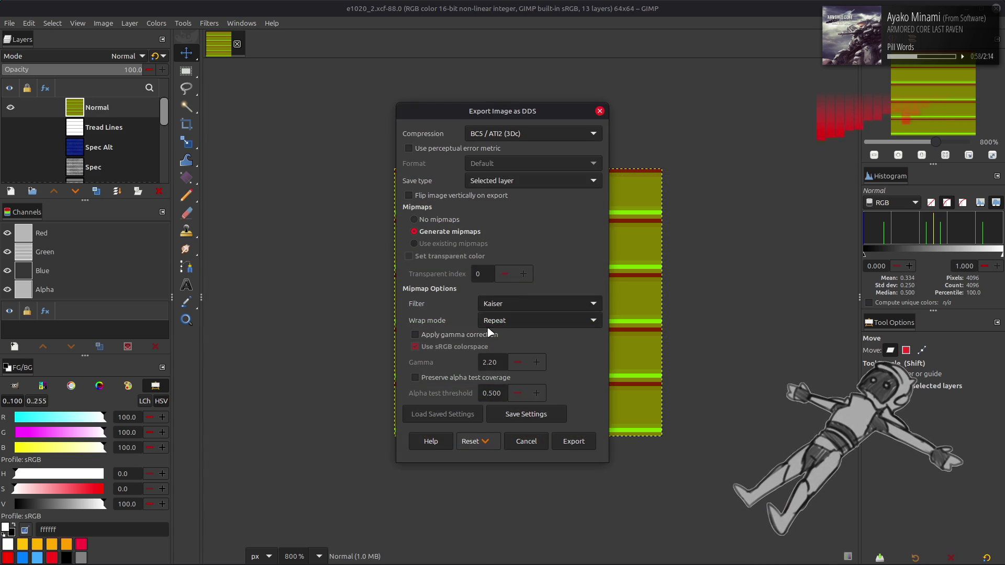
left_click(514, 305)
left_click(523, 274)
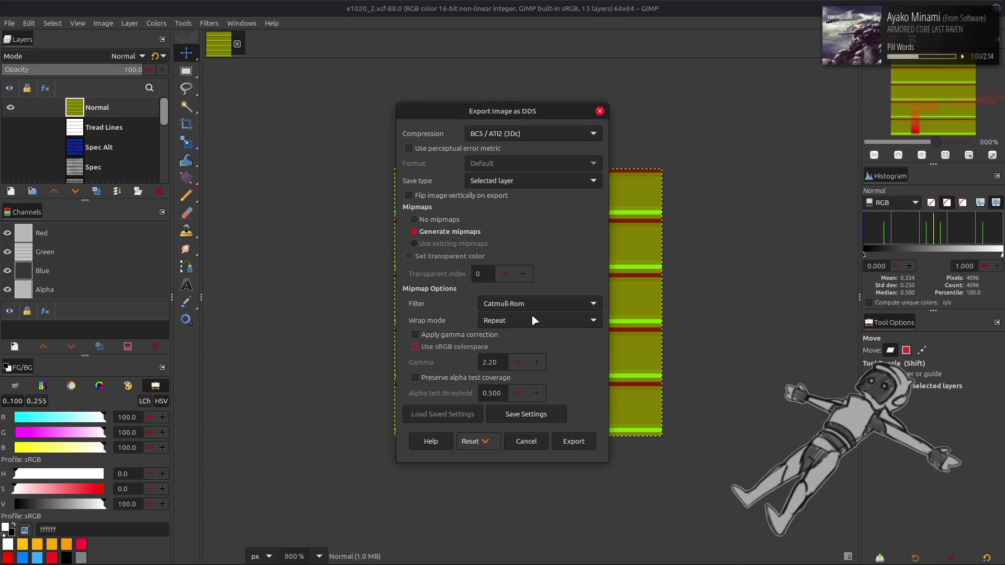
left_click(572, 447)
- Switch to the Blender tank scene and select the track mesh, Mesh 1 LOD0
key("alt+Tab")
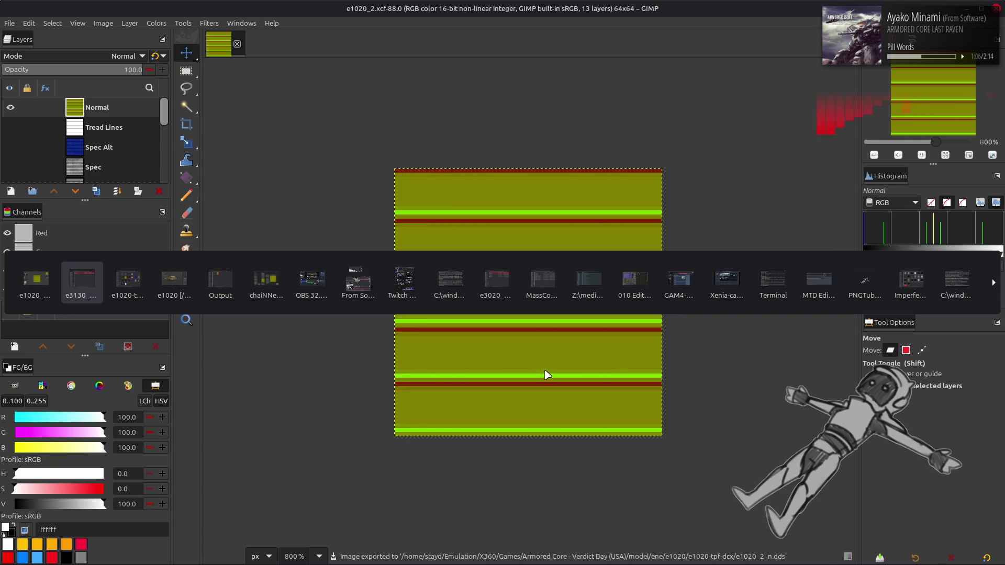
key("alt+Tab")
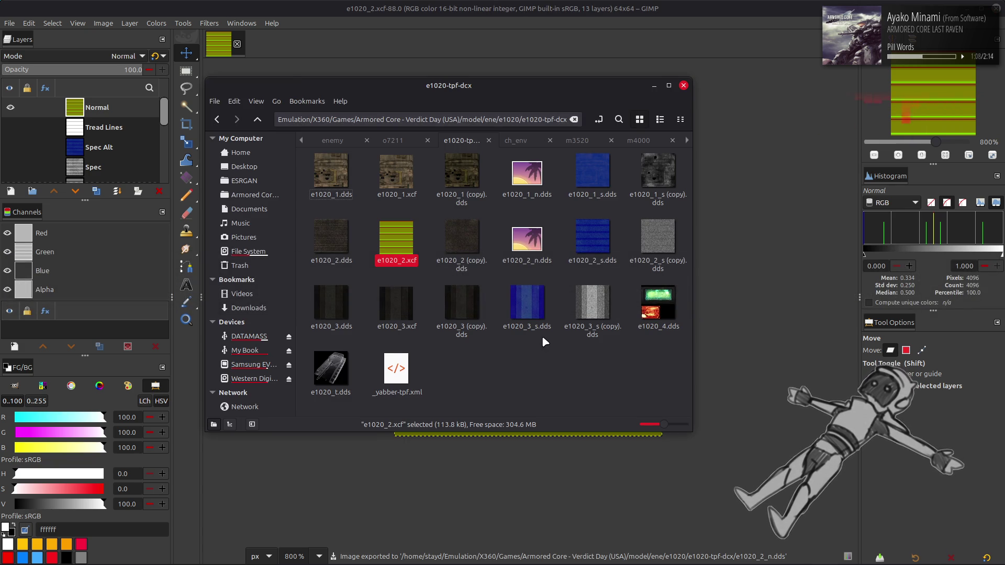
key("alt+Tab")
key("alt+Tab")
key("alt+Tab")
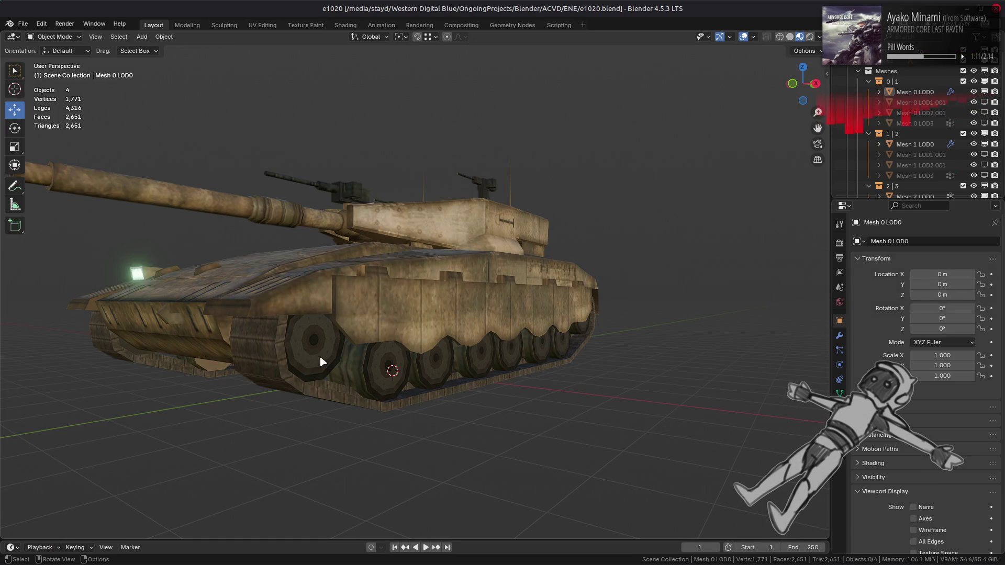
left_click(282, 365)
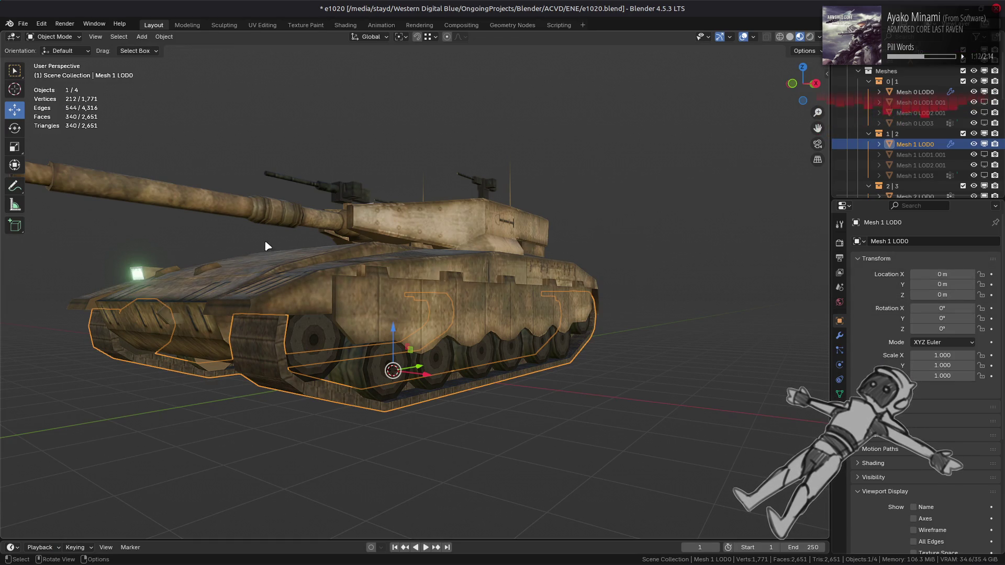
- In the Shading workspace, select the track mesh Mesh 1 LOD0 and show its bumpmap nodes
left_click(346, 25)
mouse_move(544, 157)
middle_mouse_down()
mouse_move(569, 204)
mouse_move(365, 189)
mouse_move(416, 134)
mouse_move(505, 172)
middle_mouse_up()
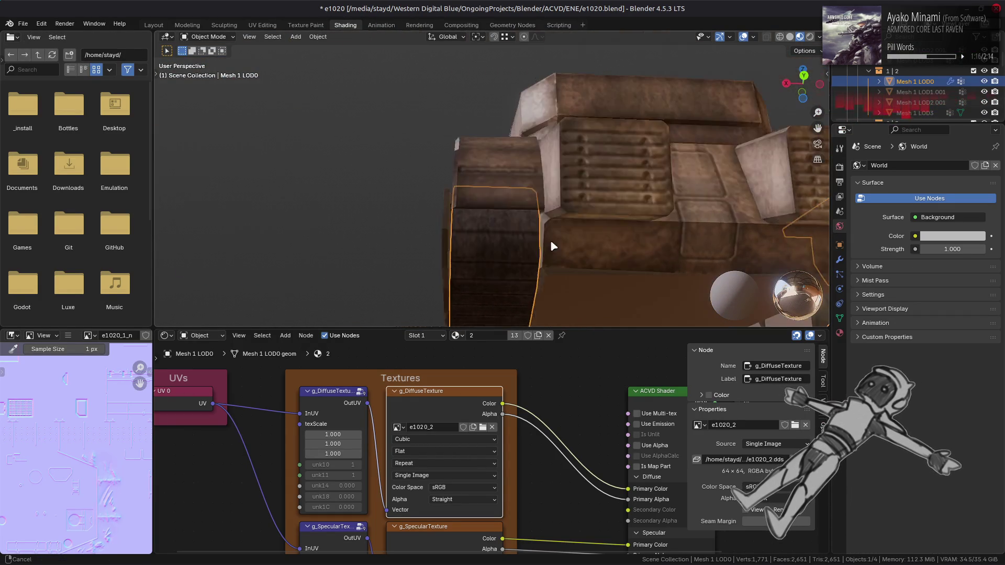
left_click(505, 172)
left_click(220, 470, "shift")
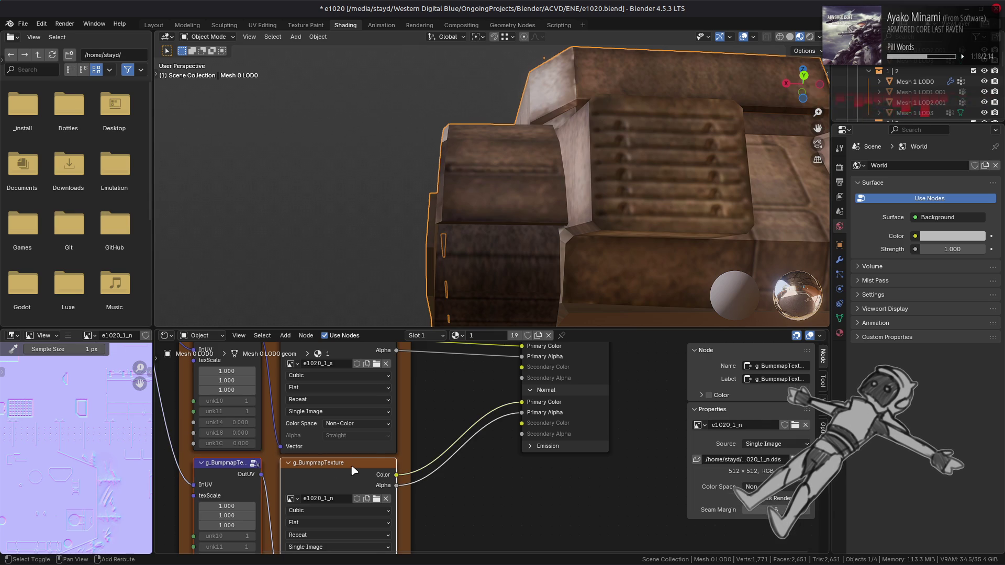
right_click(354, 466)
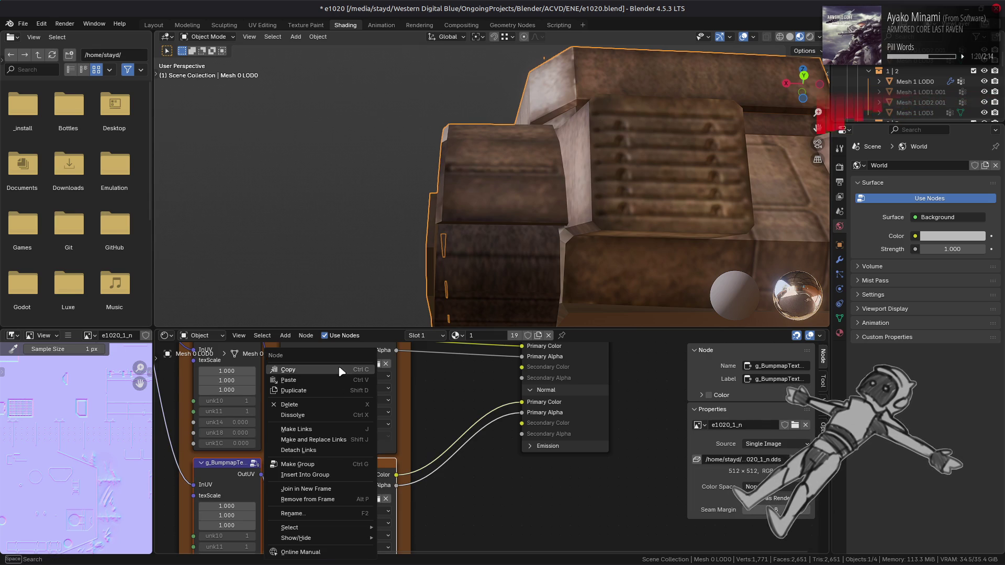
left_click(461, 261)
mouse_move(537, 411)
middle_mouse_down()
mouse_move(535, 370)
mouse_move(541, 477)
mouse_move(543, 420)
middle_mouse_up()
- Move the g_BumpmapTexture nodes into the Textures frame and link UV 0 to the bumpmap InUV
left_click(593, 427)
mouse_move(593, 428)
left_mouse_down()
mouse_move(426, 550)
mouse_move(424, 481)
left_mouse_up()
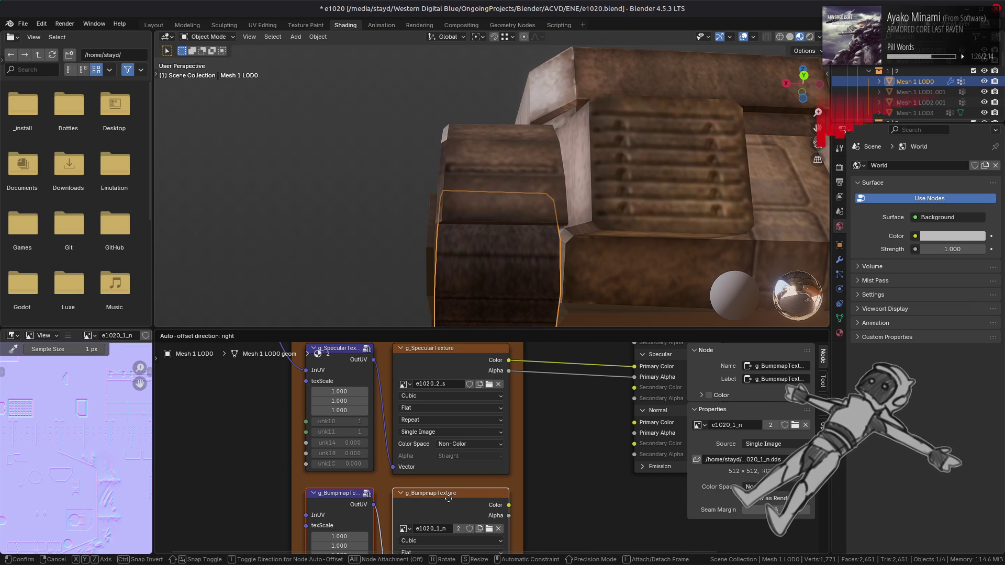
middle_click_drag(263, 395, 302, 548)
mouse_move(258, 378)
left_mouse_down()
mouse_move(335, 547)
mouse_move(342, 470)
left_mouse_up()
left_click(452, 459)
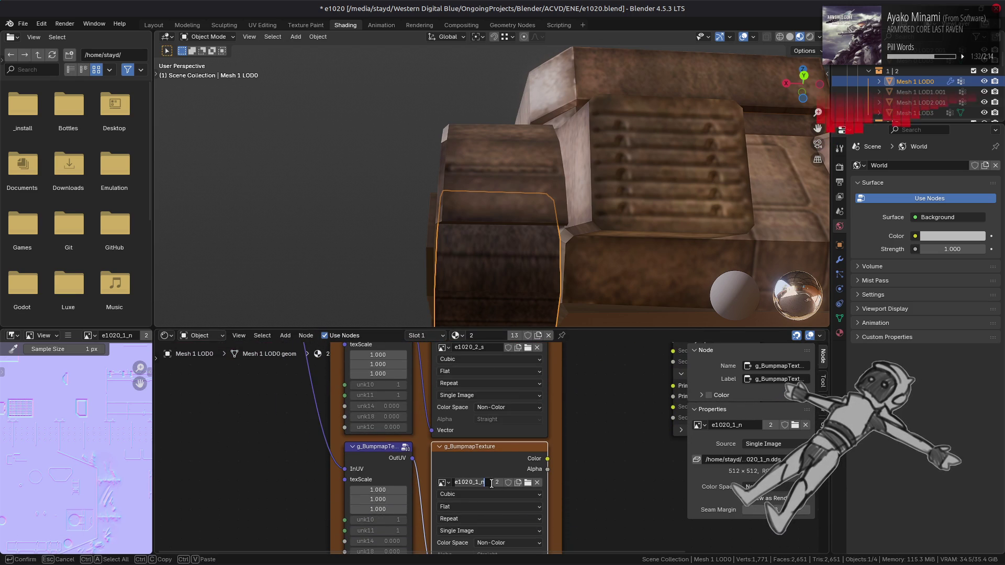
- Make the normal map image single-user, rename it e1020_2_n, and replace it with e1020_2_n.dds
left_click(498, 483)
double_click(485, 483)
left_click(485, 483)
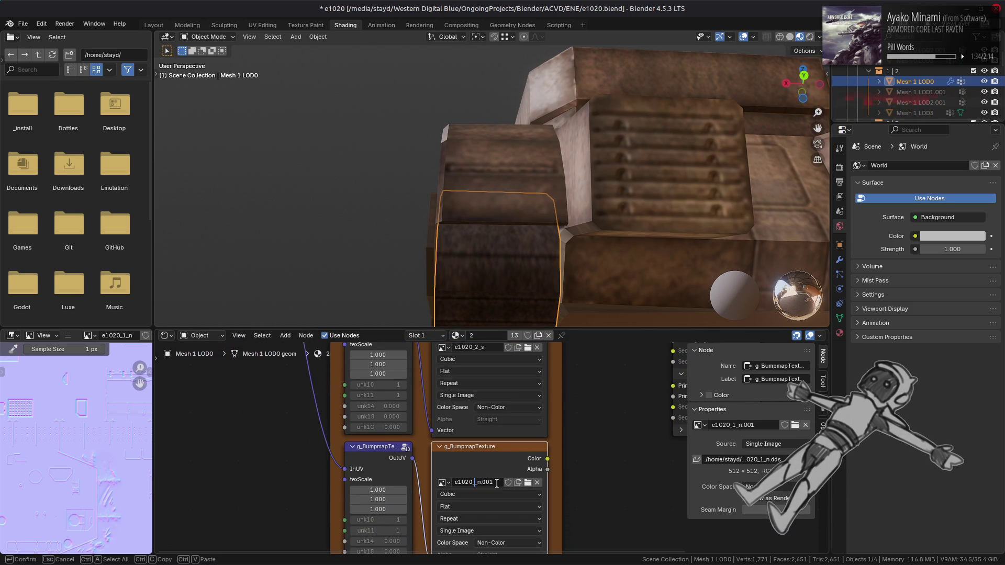
type("2")
key("Return")
left_click(489, 443)
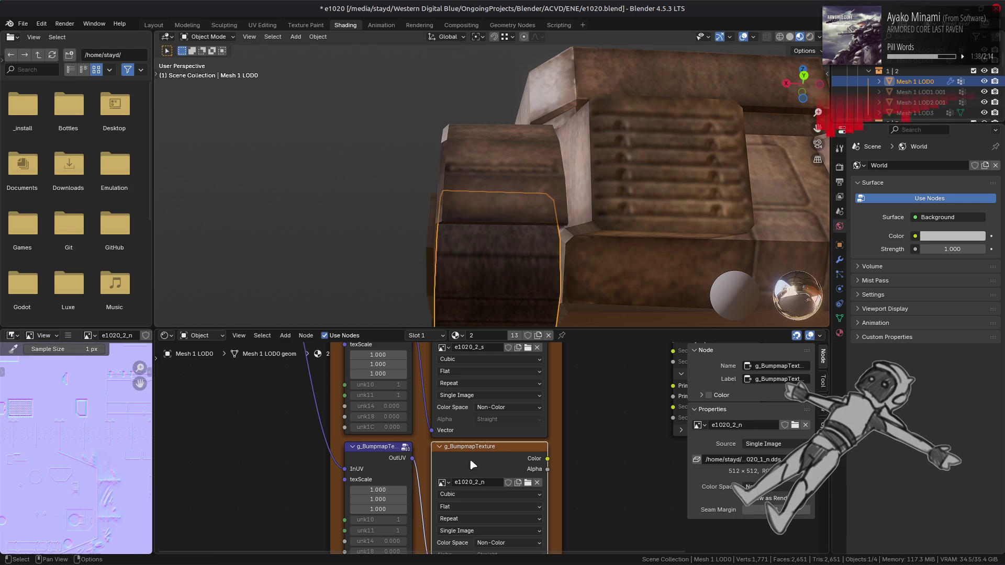
left_click(68, 335)
mouse_move(105, 358)
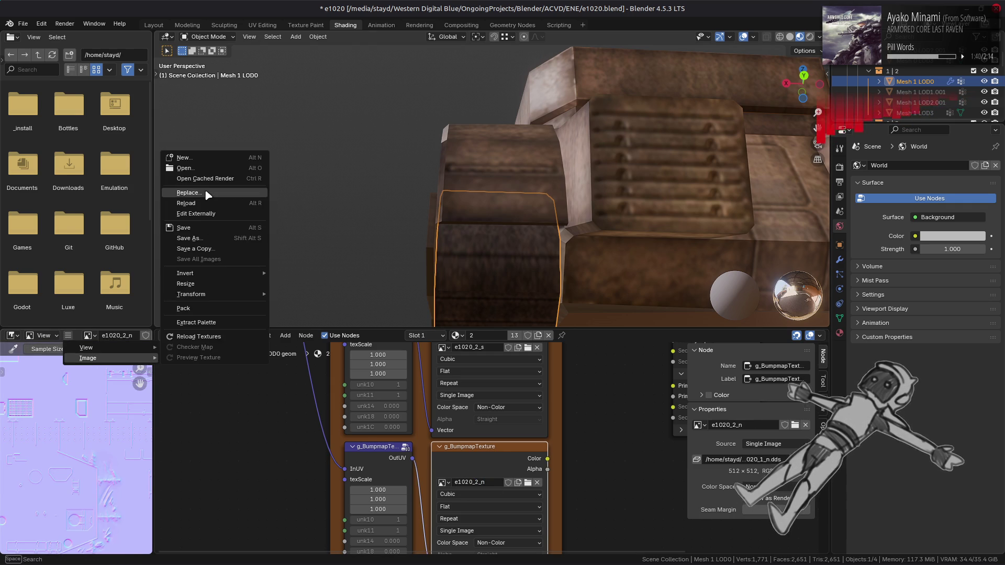
left_click(204, 193)
double_click(411, 203)
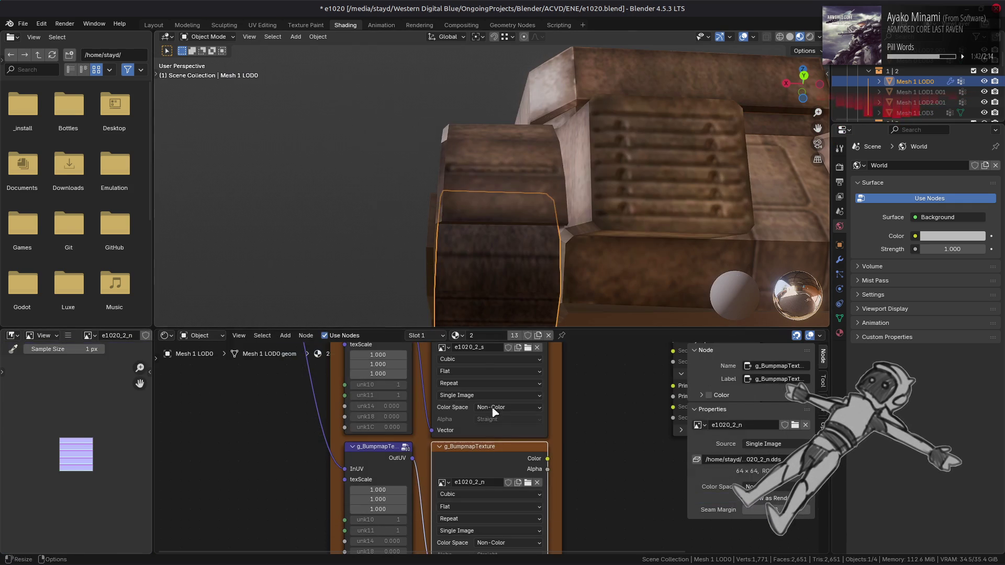
- Connect the bumpmap Color and Alpha to the shader's Normal Primary Color and Alpha inputs
middle_click_drag(534, 464, 387, 459)
left_click(780, 379)
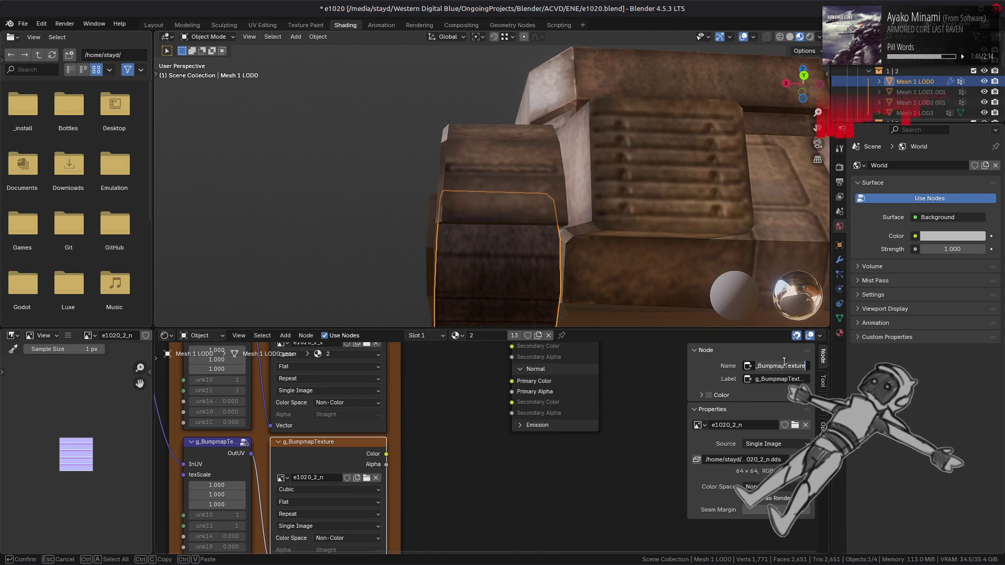
key("Return")
left_click_drag(386, 454, 512, 381)
left_click_drag(386, 464, 511, 391)
mouse_move(523, 235)
middle_mouse_down()
mouse_move(527, 196)
mouse_move(582, 192)
mouse_move(478, 157)
mouse_move(417, 193)
mouse_move(492, 176)
mouse_move(471, 173)
mouse_move(466, 199)
mouse_move(533, 171)
mouse_move(442, 191)
mouse_move(512, 160)
mouse_move(526, 168)
middle_mouse_up()
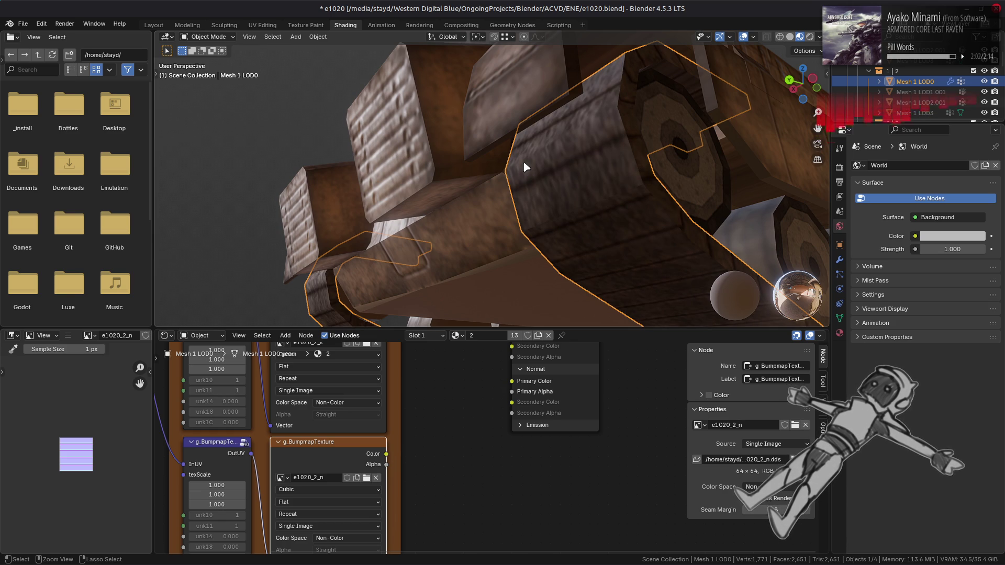
middle_click_drag(505, 173, 506, 173, "shift")
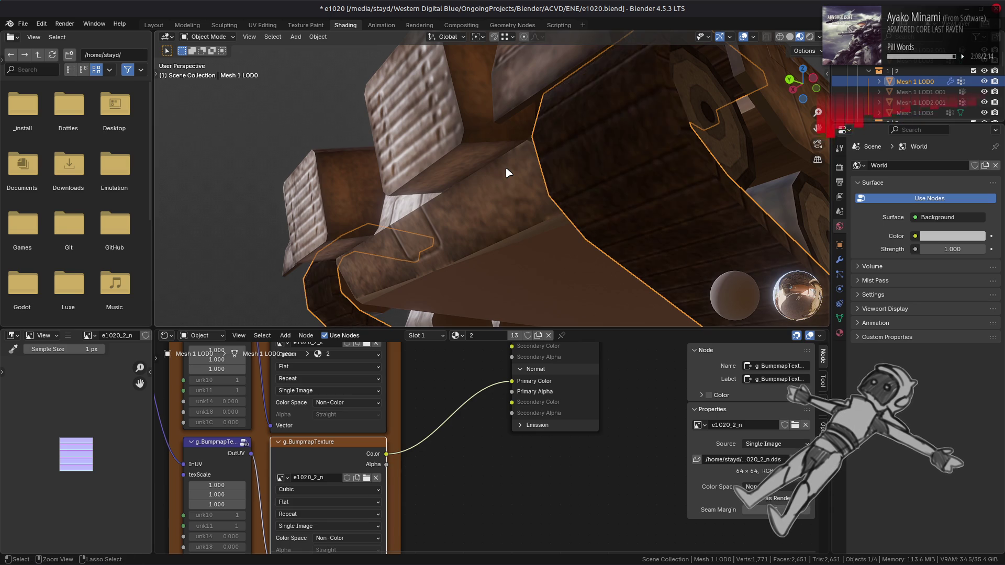
key("ctrl+z")
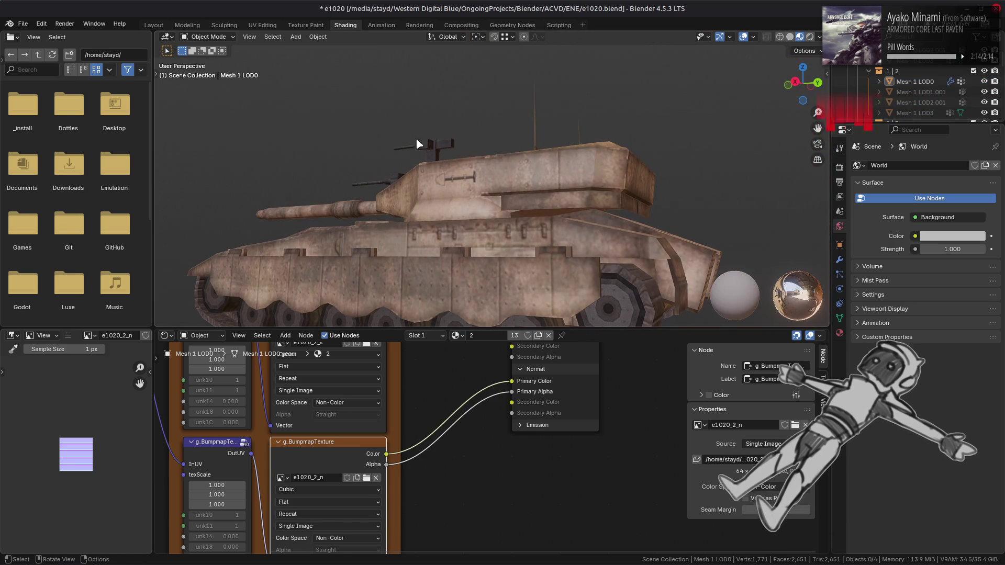
left_click(153, 25)
- Orbit and zoom around the tank to inspect the road wheels, hull side and turret
mouse_move(426, 176)
middle_mouse_down()
mouse_move(560, 386)
mouse_move(587, 339)
mouse_move(557, 331)
mouse_move(544, 348)
middle_mouse_up()
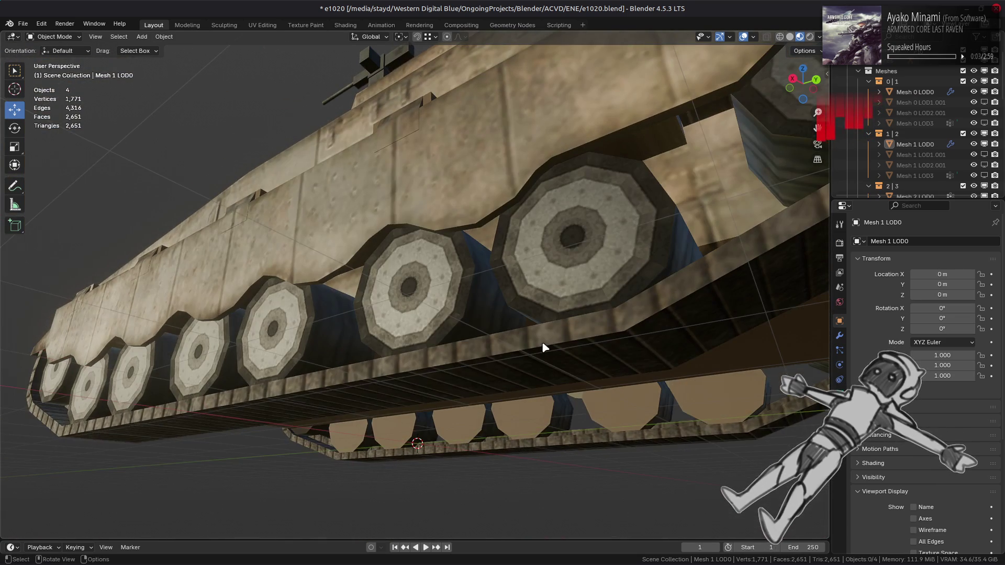
scroll(588, 335, "up", 2)
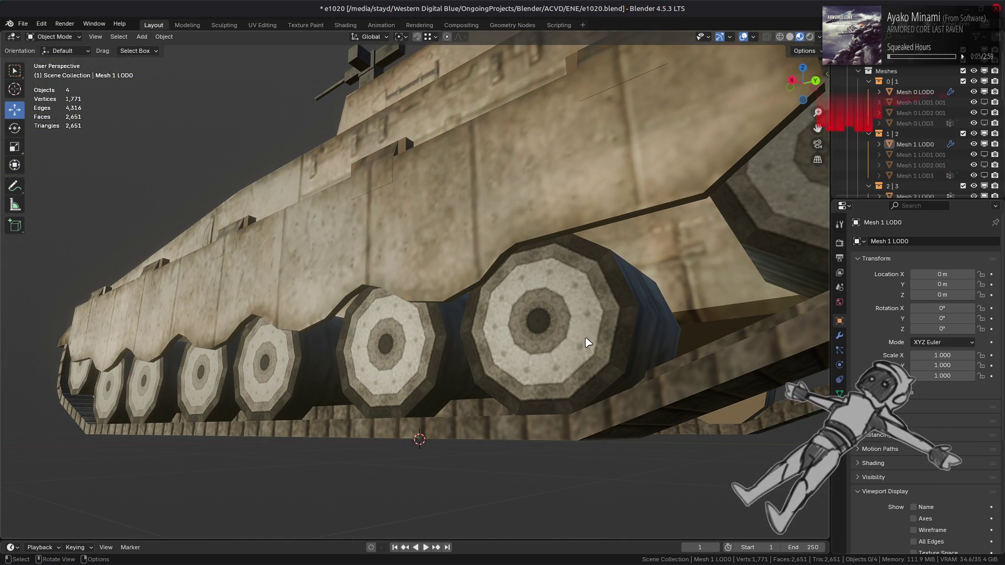
scroll(586, 342, "up", 2)
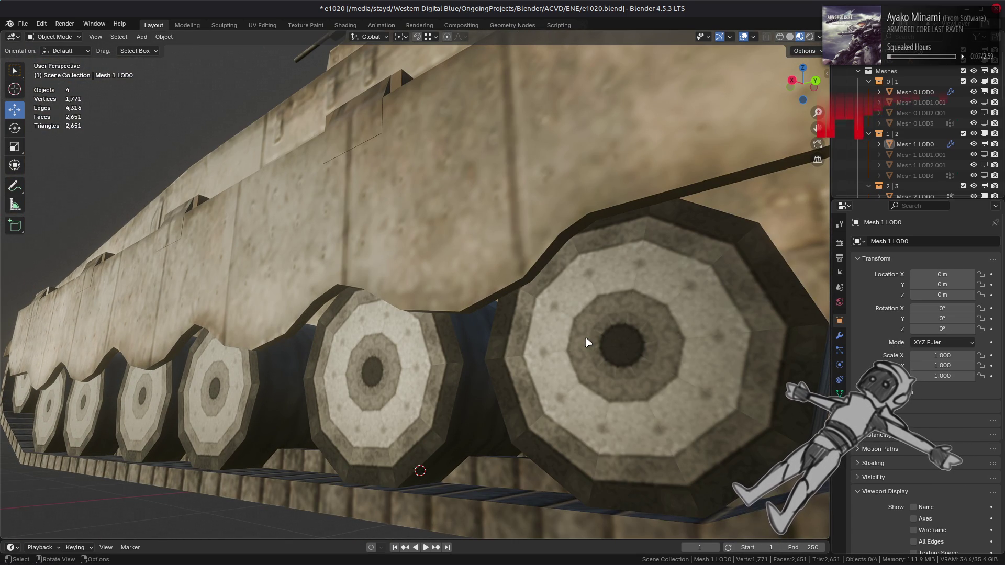
scroll(587, 342, "down", 5)
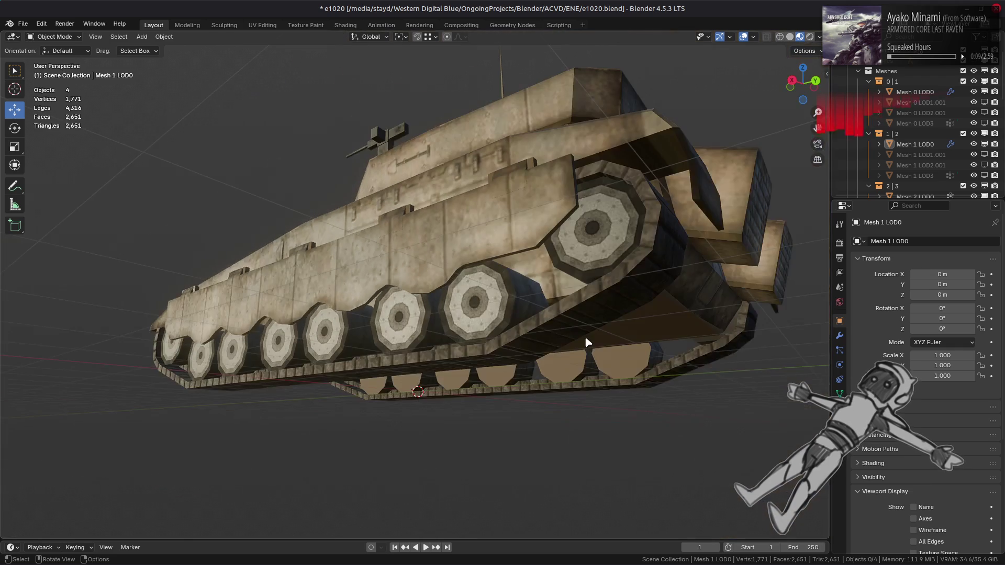
scroll(587, 341, "up", 4)
middle_click_drag(586, 341, 595, 371)
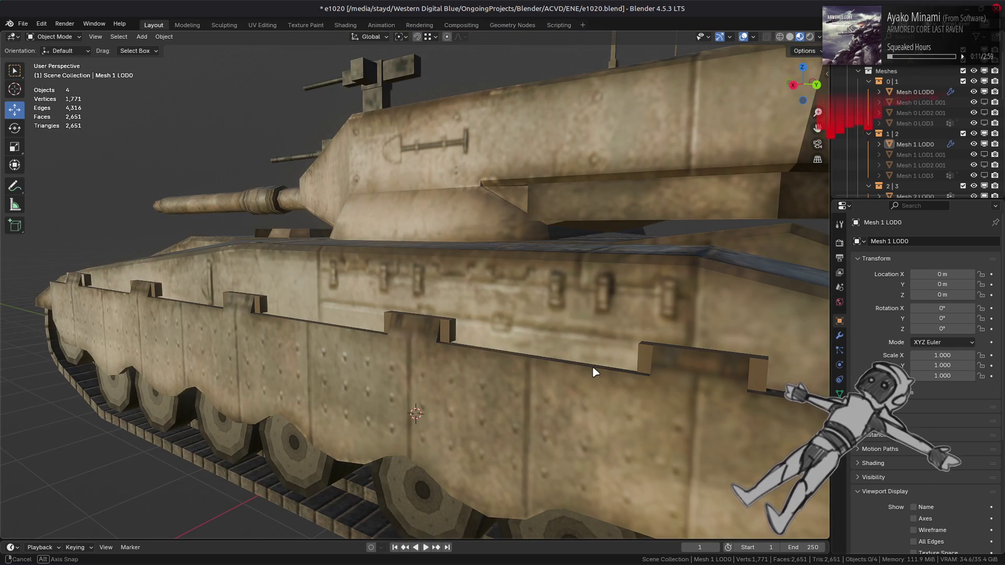
key("alt+Tab")
mouse_move(361, 208)
middle_mouse_down()
mouse_move(329, 219)
mouse_move(314, 283)
mouse_move(348, 276)
mouse_move(343, 248)
mouse_move(516, 269)
mouse_move(546, 299)
mouse_move(511, 297)
mouse_move(538, 292)
mouse_move(508, 265)
mouse_move(523, 280)
middle_mouse_up()
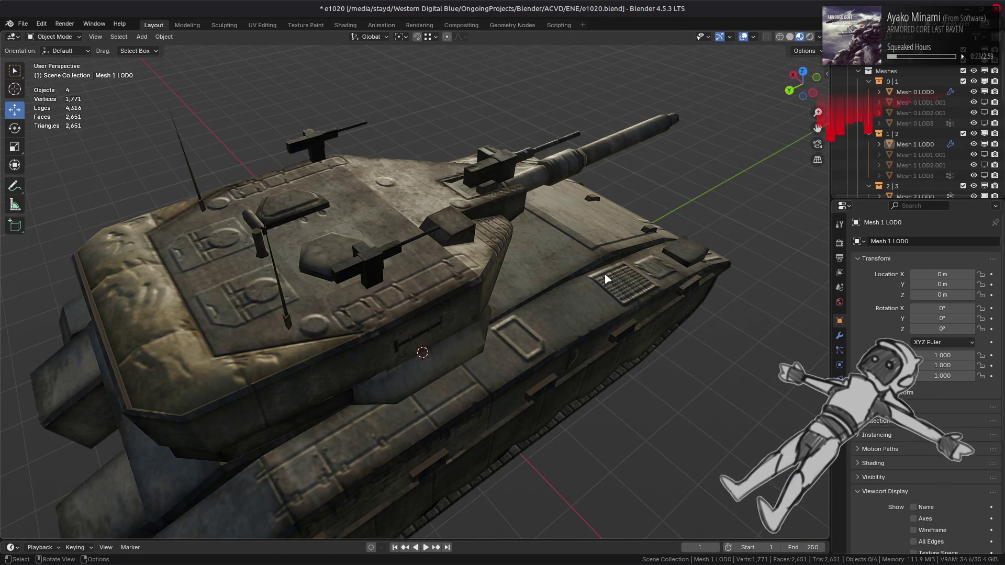
- Orbit to the tank's rear and a front-oblique view, clearing the selection
mouse_move(606, 276)
middle_mouse_down()
mouse_move(589, 265)
mouse_move(482, 264)
mouse_move(379, 285)
mouse_move(512, 321)
mouse_move(538, 313)
mouse_move(561, 273)
mouse_move(597, 274)
mouse_move(572, 298)
mouse_move(529, 299)
mouse_move(561, 307)
mouse_move(433, 267)
mouse_move(478, 262)
mouse_move(520, 292)
mouse_move(541, 319)
mouse_move(542, 387)
mouse_move(639, 281)
middle_mouse_up()
left_click(456, 271)
key("alt+a")
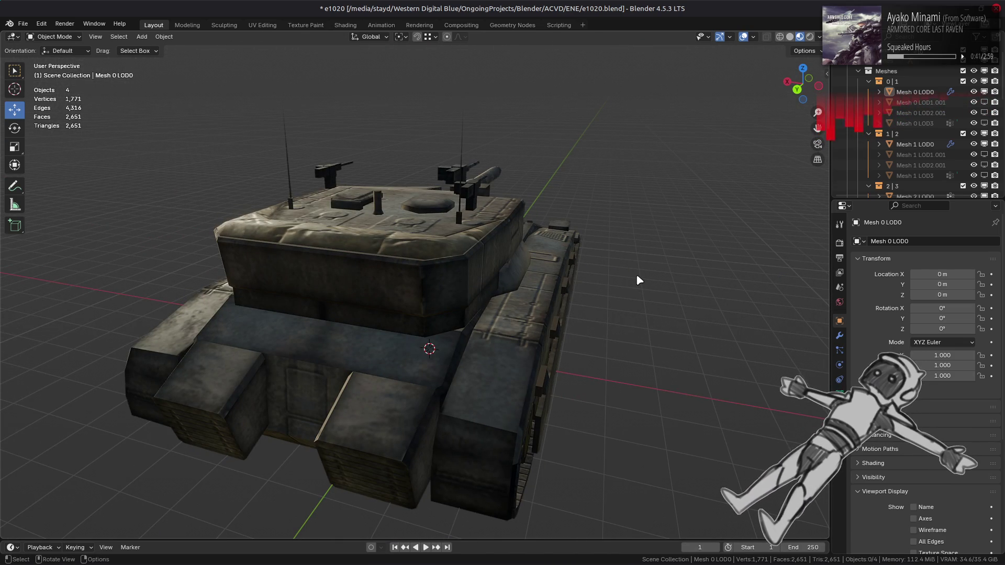
scroll(498, 265, "up", 5)
scroll(545, 271, "down", 3)
mouse_move(544, 271)
middle_mouse_down()
mouse_move(388, 291)
mouse_move(498, 300)
mouse_move(497, 343)
mouse_move(438, 281)
mouse_move(385, 273)
mouse_move(373, 255)
mouse_move(423, 287)
mouse_move(487, 309)
mouse_move(502, 299)
mouse_move(423, 280)
mouse_move(400, 265)
mouse_move(394, 240)
mouse_move(364, 227)
mouse_move(403, 251)
mouse_move(388, 225)
mouse_move(447, 222)
mouse_move(447, 242)
mouse_move(498, 293)
middle_mouse_up()
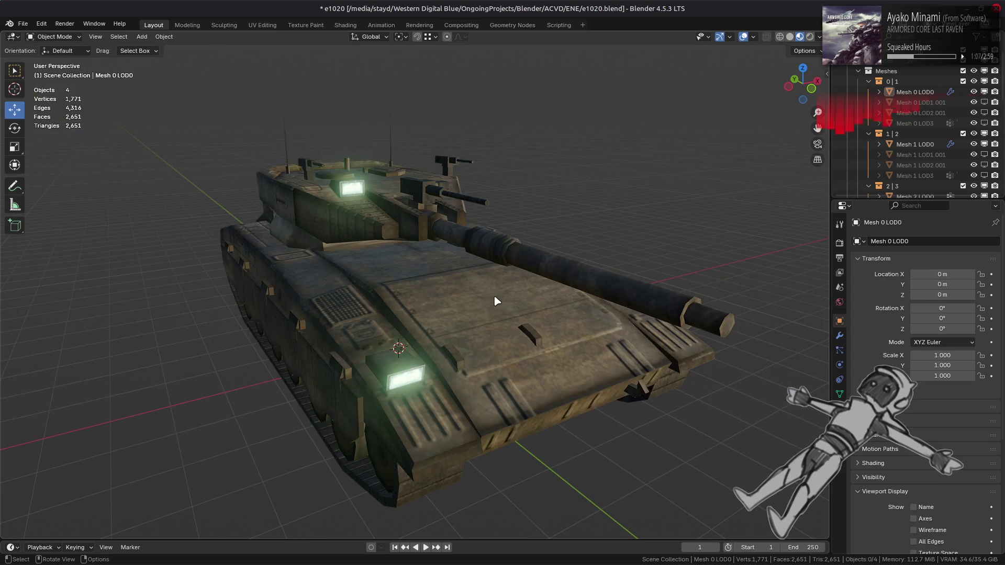
- Change the hull mesh's MTD custom property from Speculer to Ene_Bumpmap_Env
left_click(498, 293)
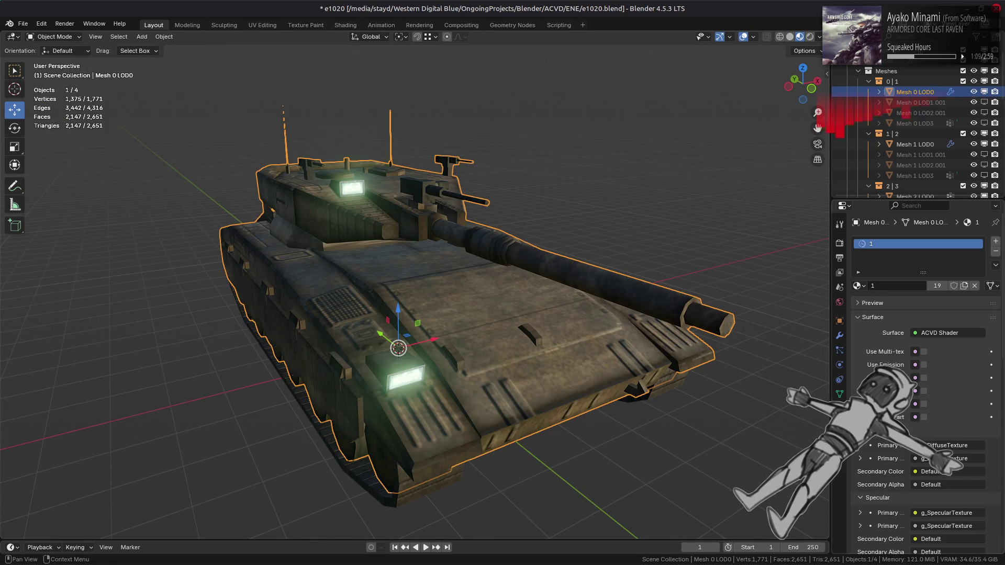
scroll(871, 371, "down", 15)
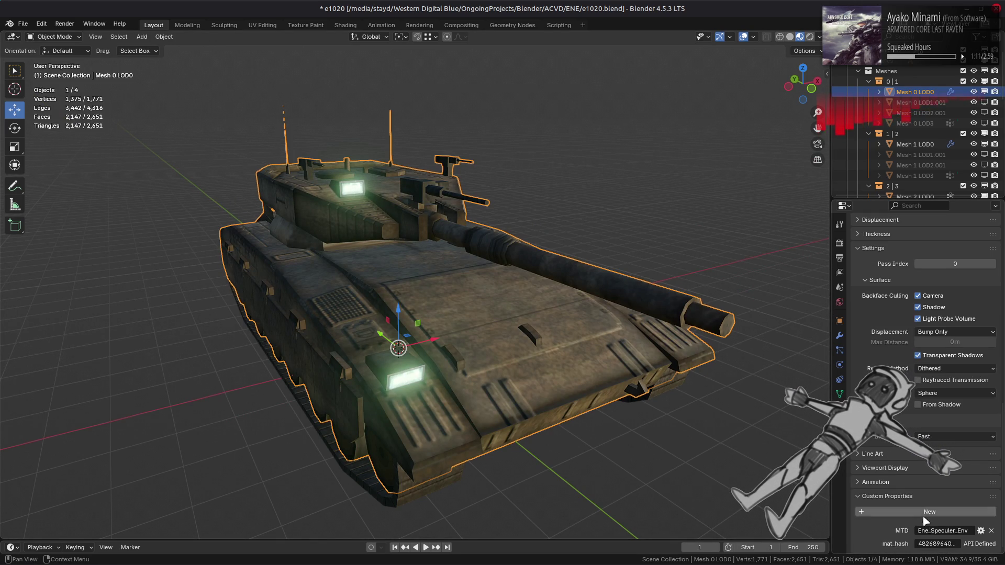
left_click(958, 532)
left_click(956, 532)
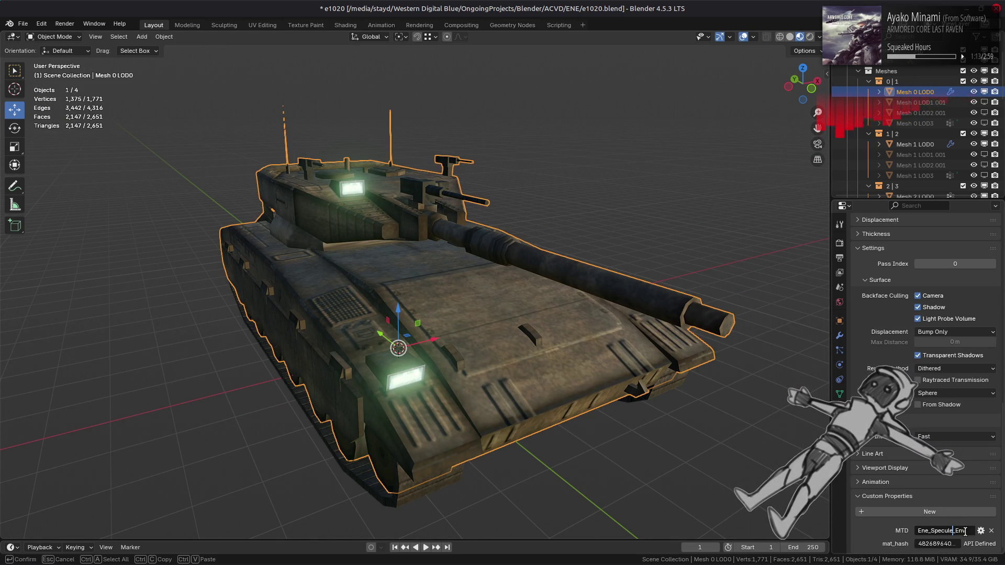
key("BackSpace")
key("BackSpace")
type("Bum")
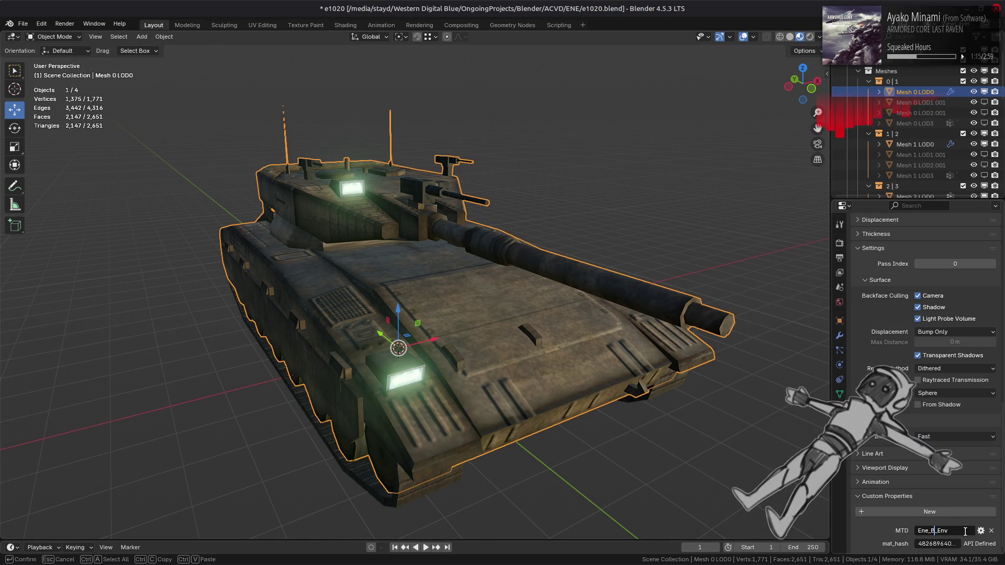
type("pma")
key("Return")
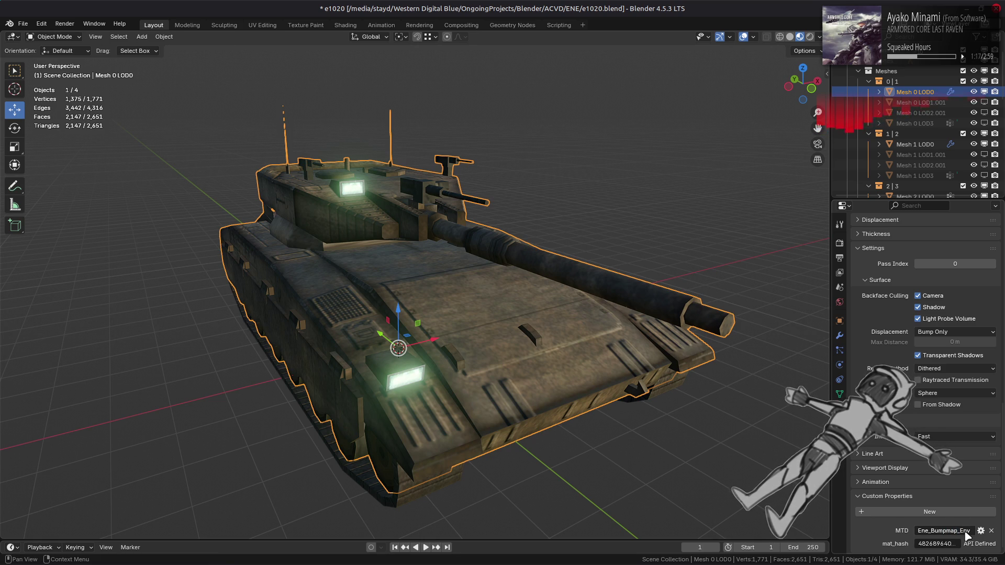
- Check the matching material in the MTD Editor, then return to the tank in Blender
key("alt+Tab")
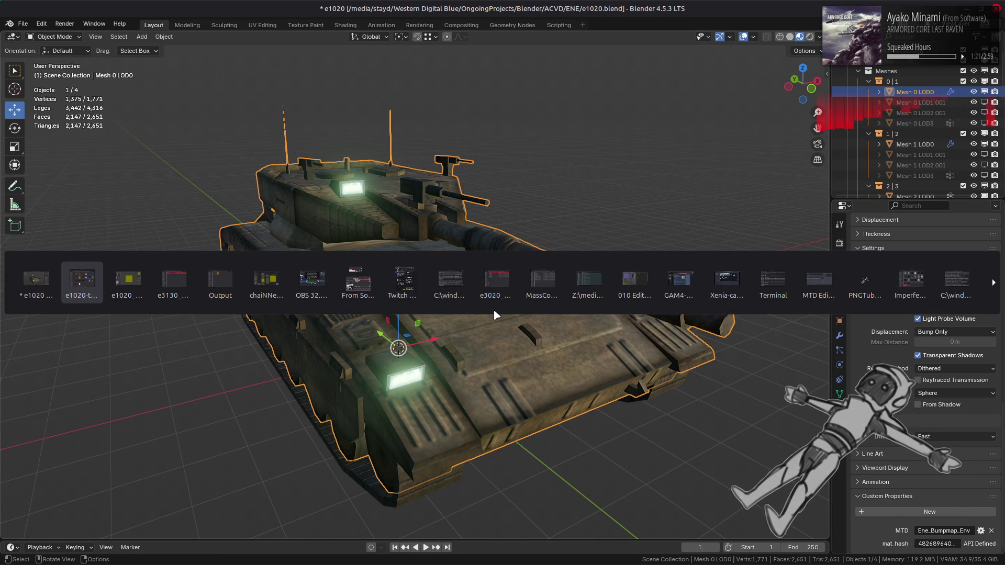
left_click(803, 274)
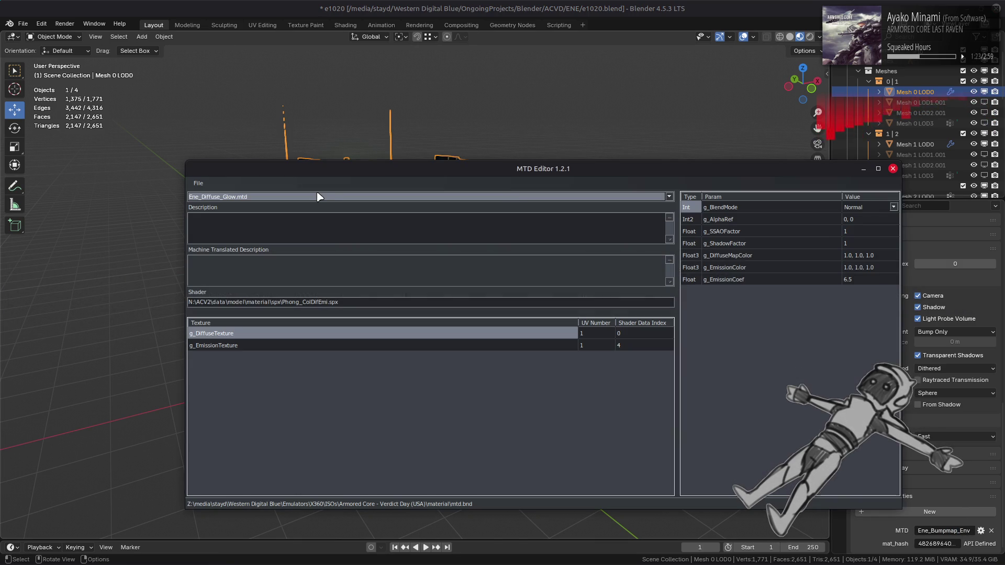
scroll(318, 196, "up", 1)
scroll(318, 196, "down", 1)
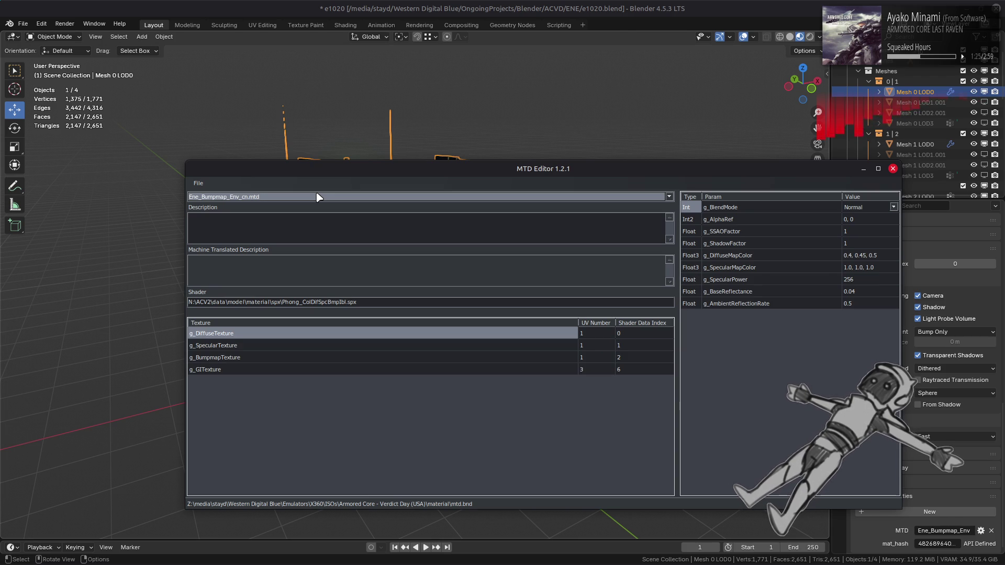
scroll(319, 197, "up", 1)
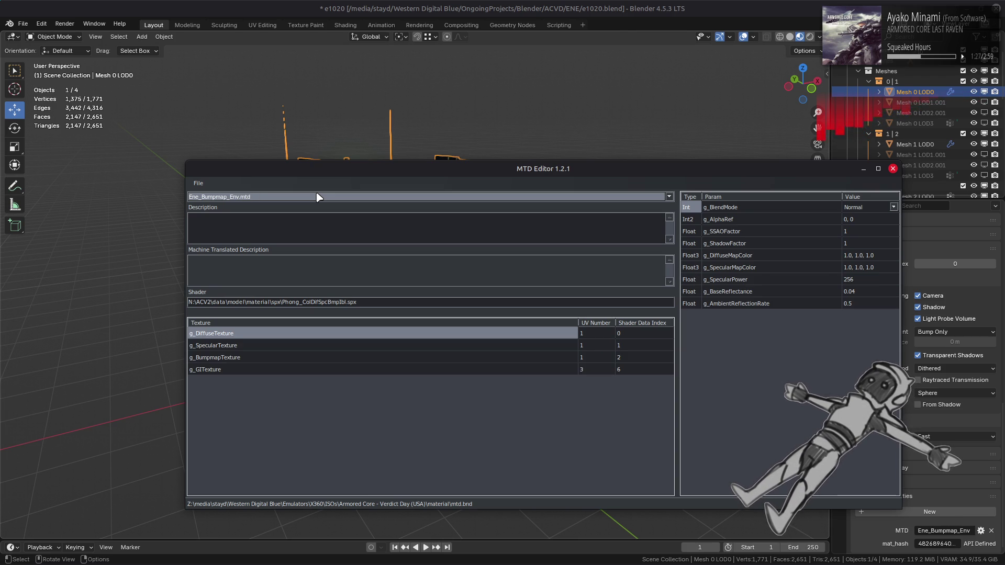
left_click(414, 361)
middle_click_drag(377, 366, 423, 365)
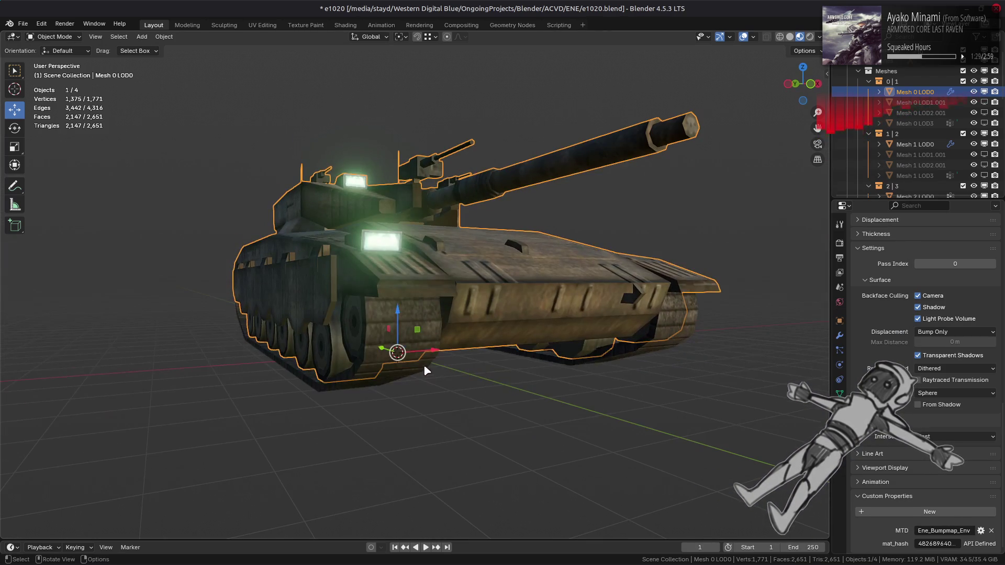
- Set the track mesh Mesh 1 LOD0's MTD property to Ene_Bumpmap
left_click(422, 320)
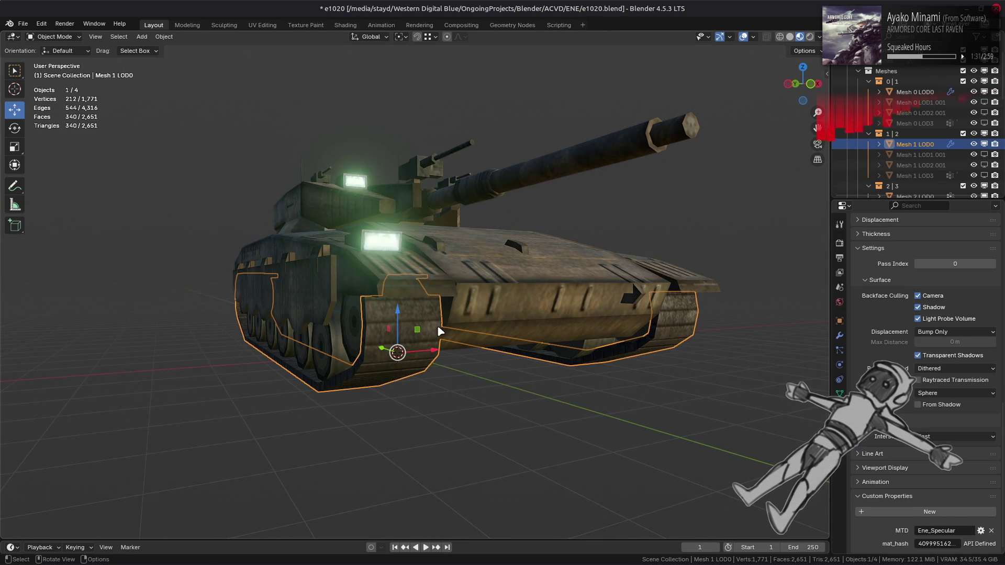
scroll(322, 199, "down", 2)
scroll(322, 199, "up", 2)
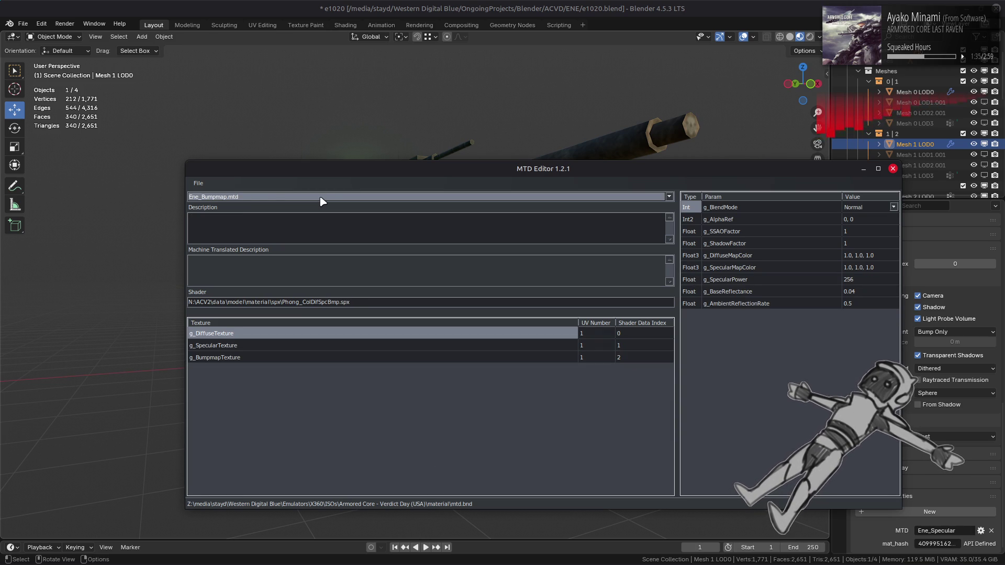
left_click(936, 531)
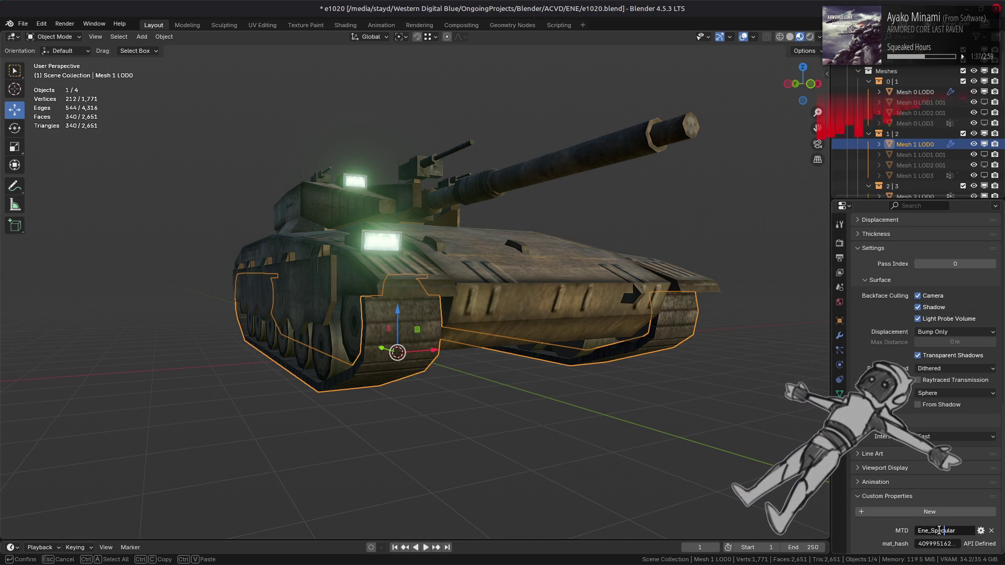
type("Ene_B")
key("ctrl+BackSpace")
type("Bumpmap")
key("Return")
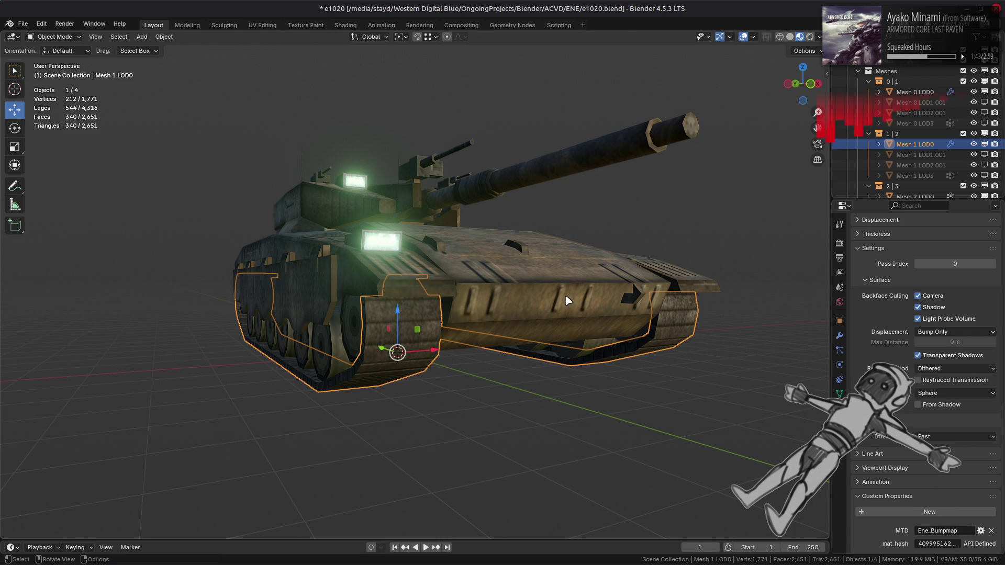
- Deselect the tank meshes and save e1020.blend
key("alt+a")
key("ctrl+s")
middle_click_drag(556, 282, 559, 294)
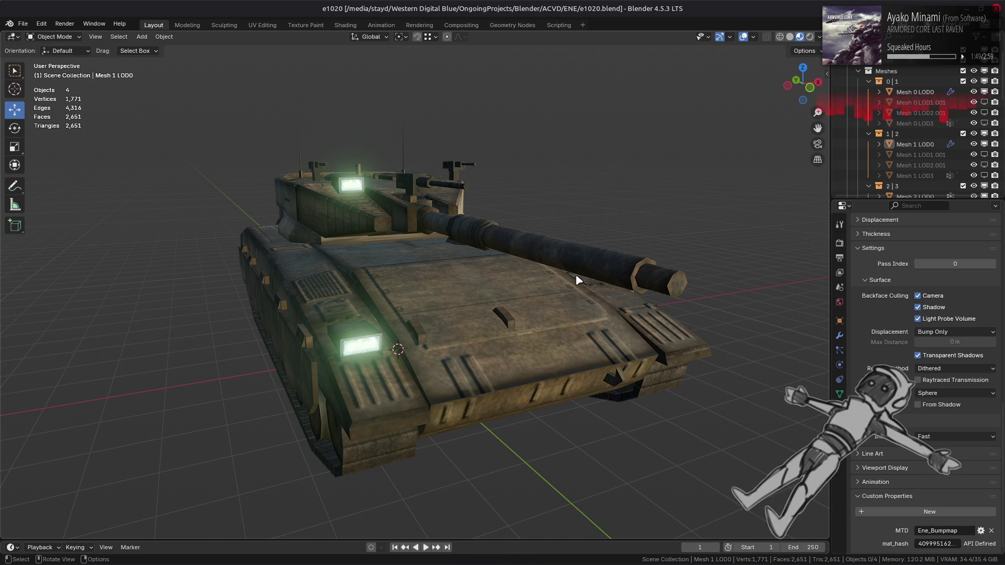
- Apply all modifiers on Mesh 0 LOD0 and Mesh 1 LOD0
left_click(915, 92)
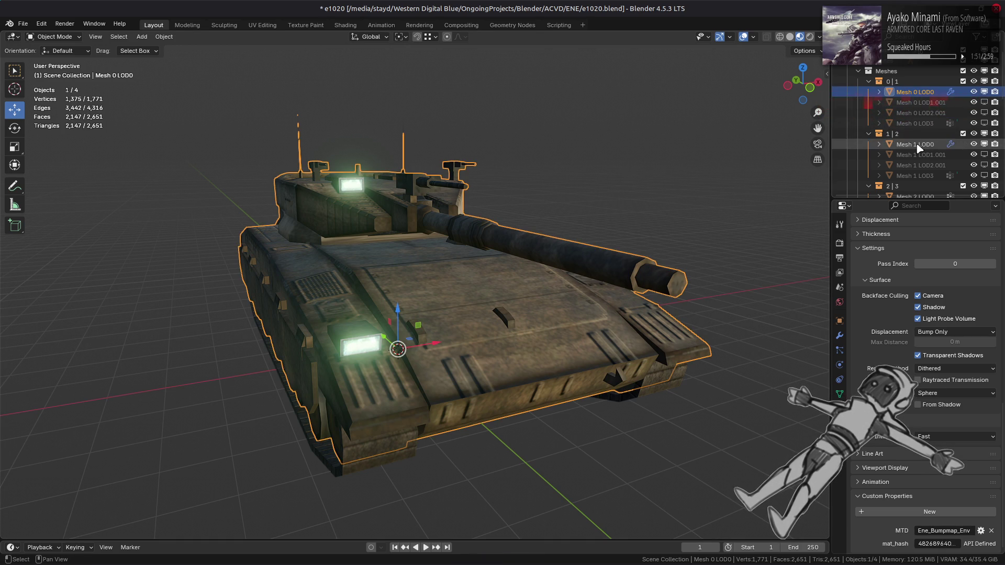
left_click(915, 144, "shift")
left_click(840, 335)
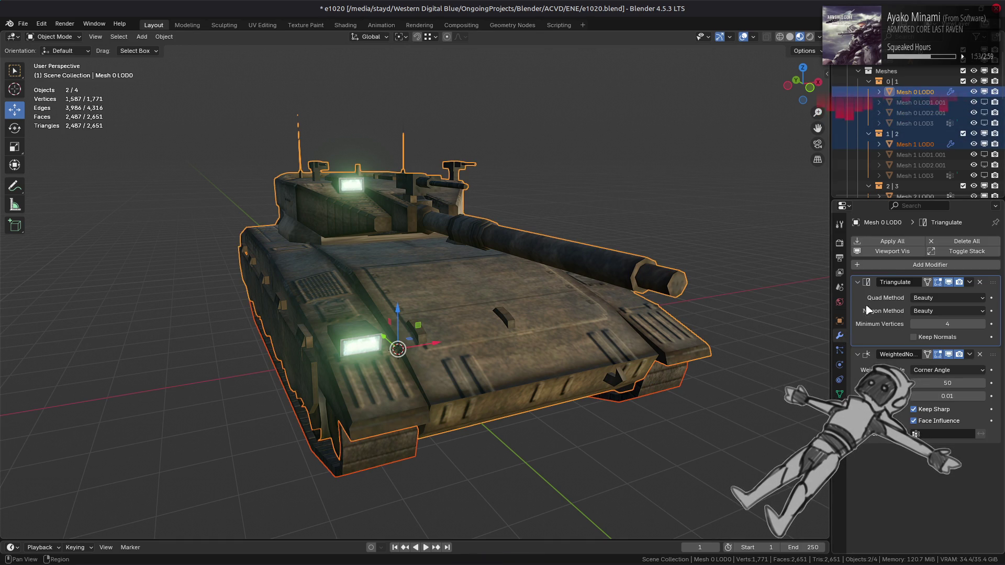
left_click(892, 241)
scroll(891, 153, "down", 5)
scroll(890, 153, "up", 5)
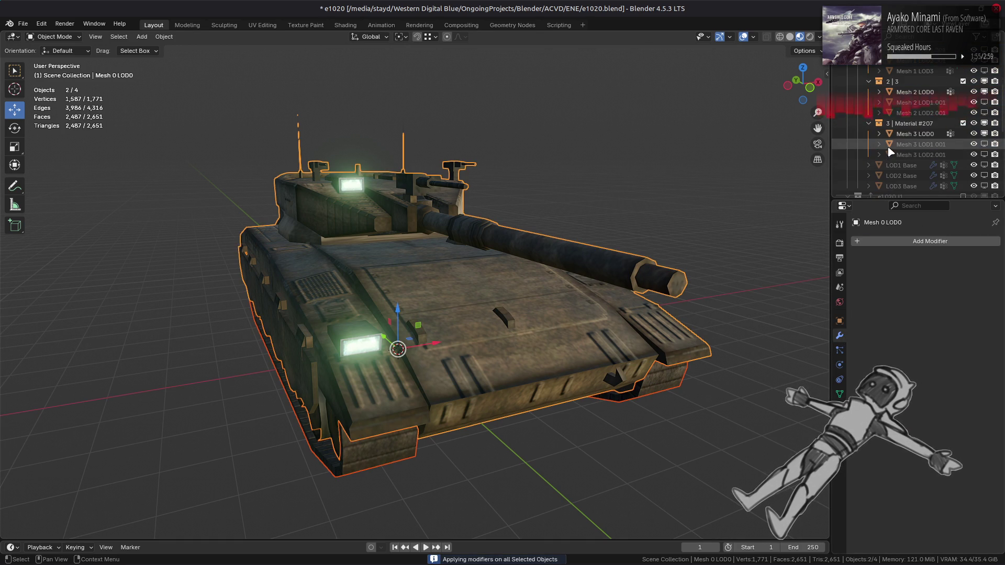
key("alt+a")
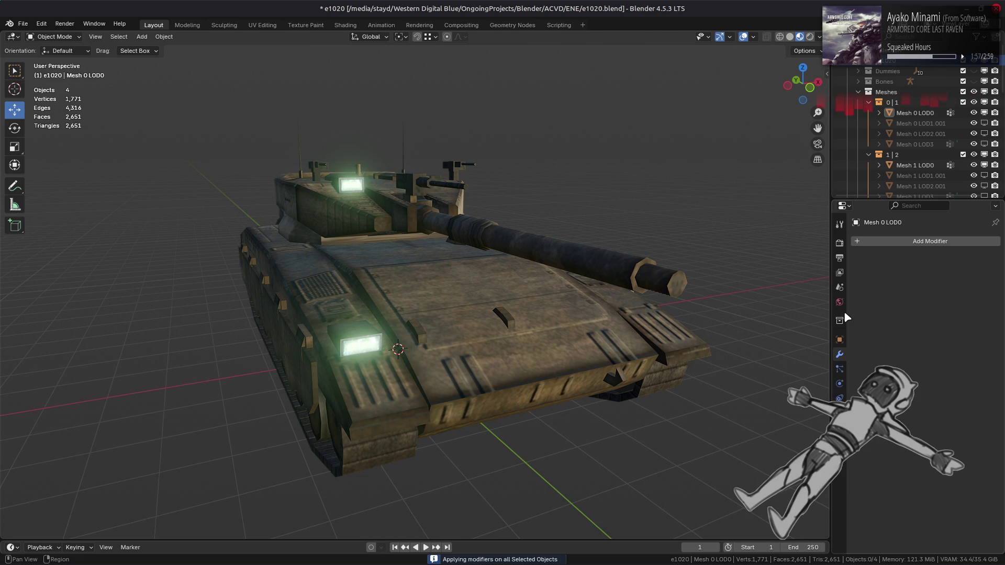
- Export the tank collection as e1020.flv using its FLVER export settings
left_click(839, 320)
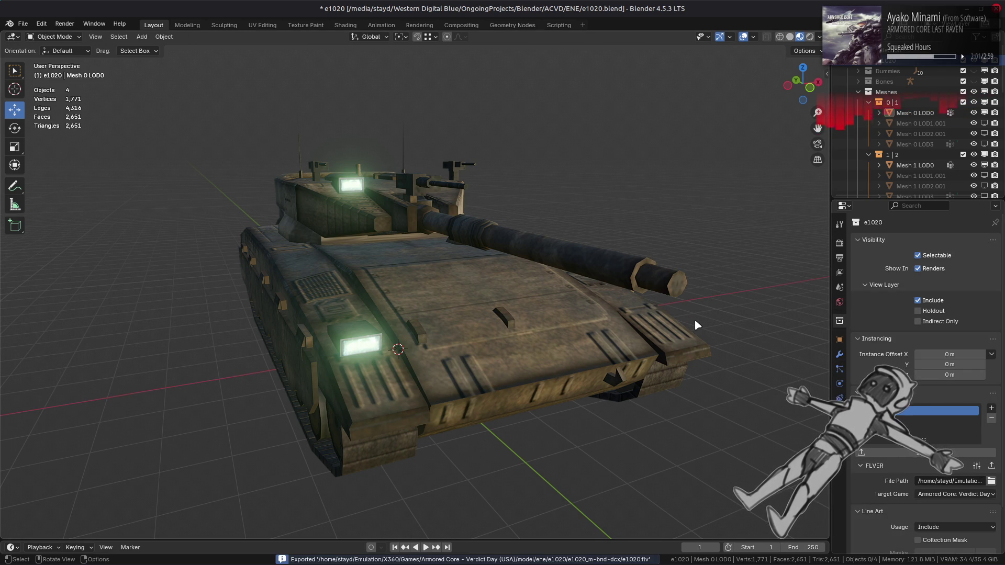
key("a")
key("alt+a")
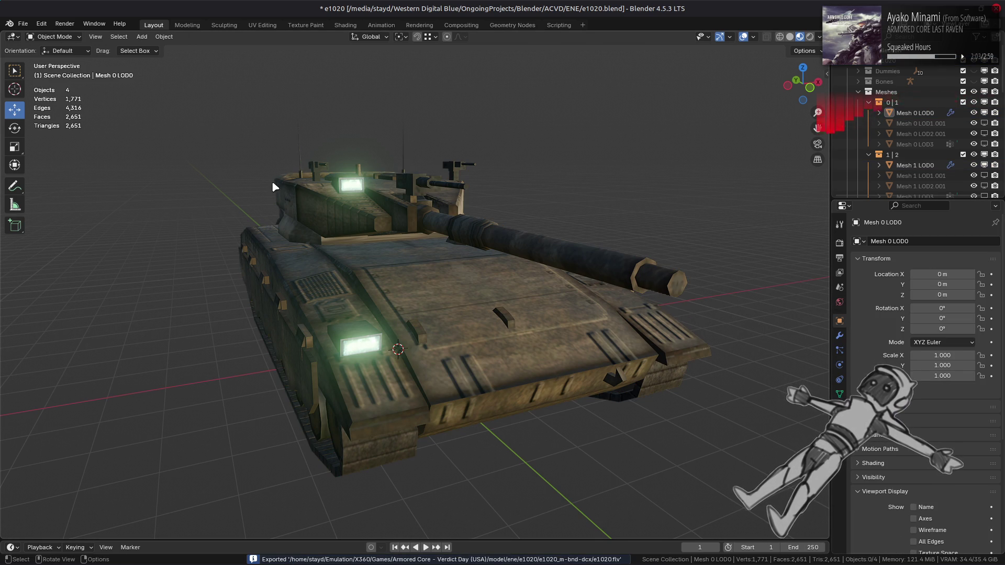
- Purge unused data via File > Clean Up and save the blend file
left_click(23, 24)
mouse_move(63, 218)
left_click(145, 218)
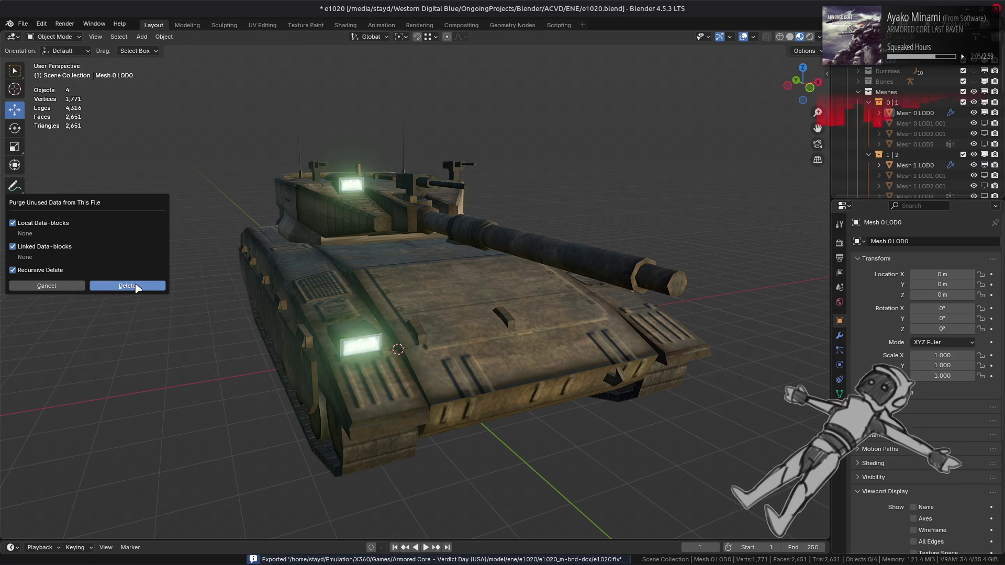
left_click(137, 287)
key("ctrl+s")
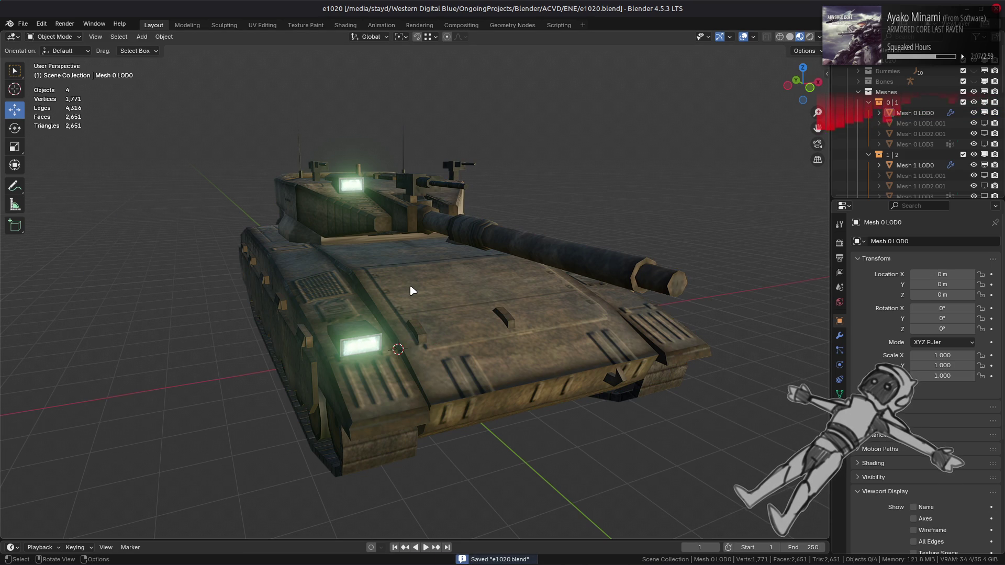
key("z")
left_click(657, 246)
key("alt+Tab")
key("alt+Tab")
key("alt+Tab")
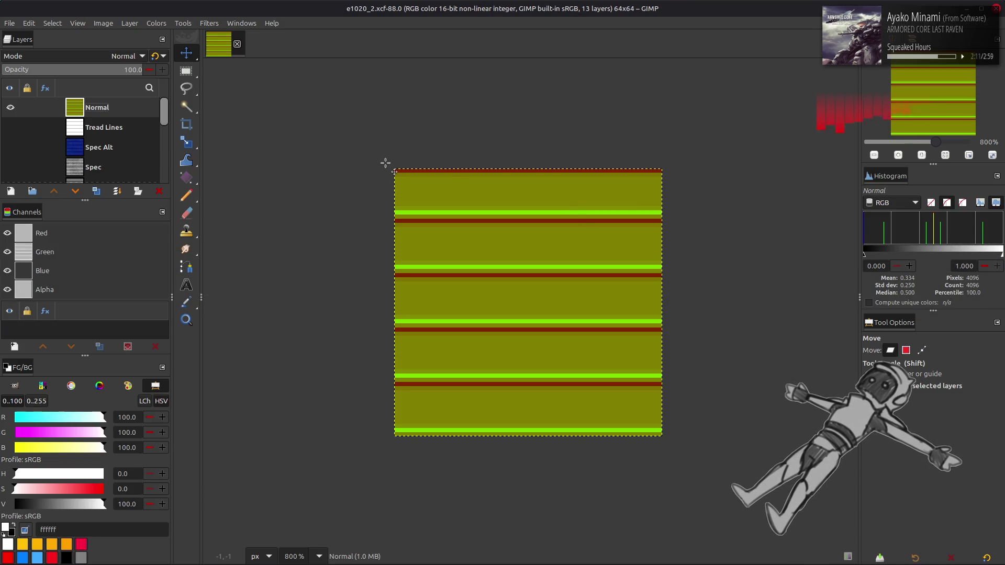
- Close the tread image in GIMP and open _yabber-tpf.xml with Notepad++ from the file manager
left_click(234, 49)
key("alt+Tab")
key("alt+Tab")
key("alt+Tab")
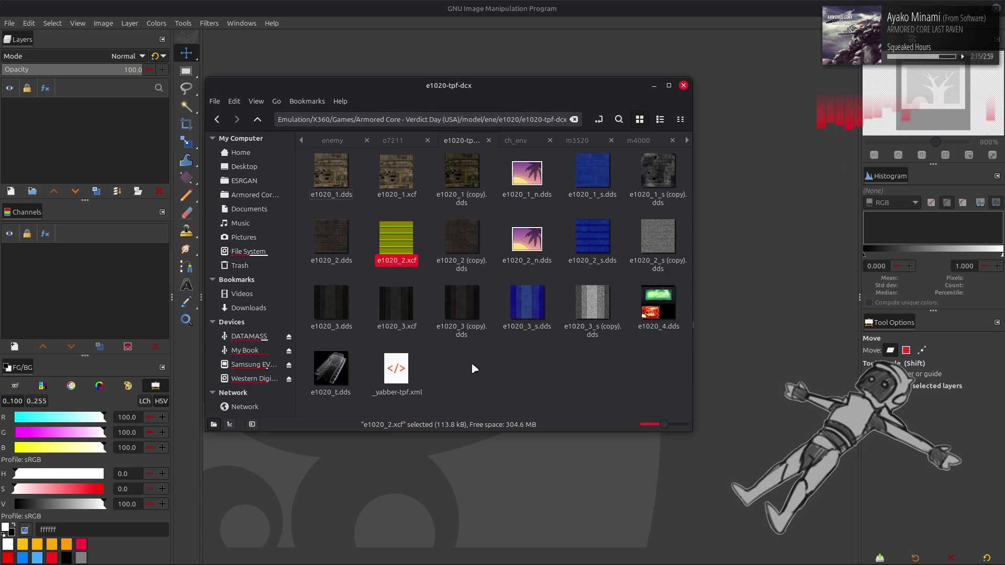
right_click(396, 373)
mouse_move(444, 400)
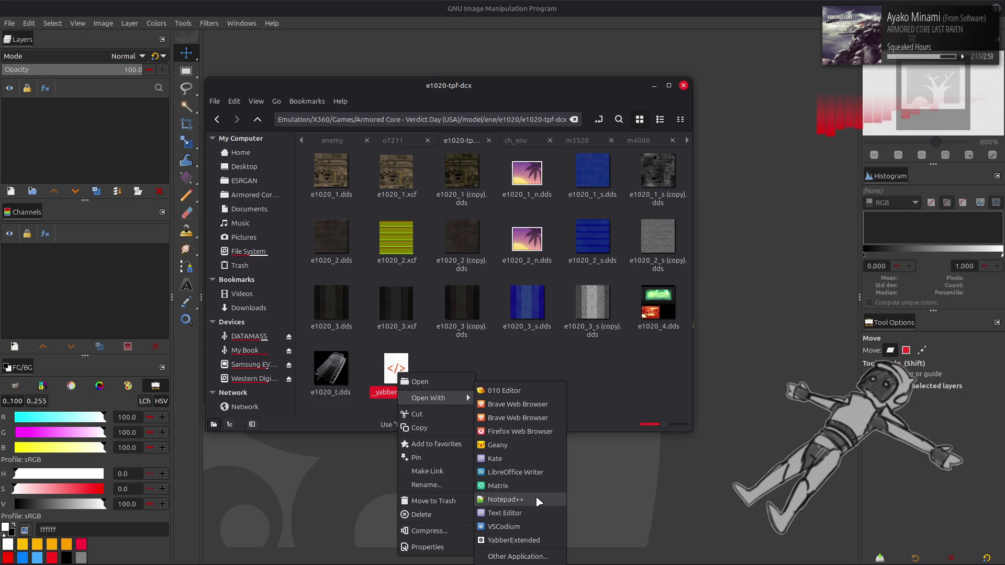
left_click(533, 504)
mouse_move(239, 559)
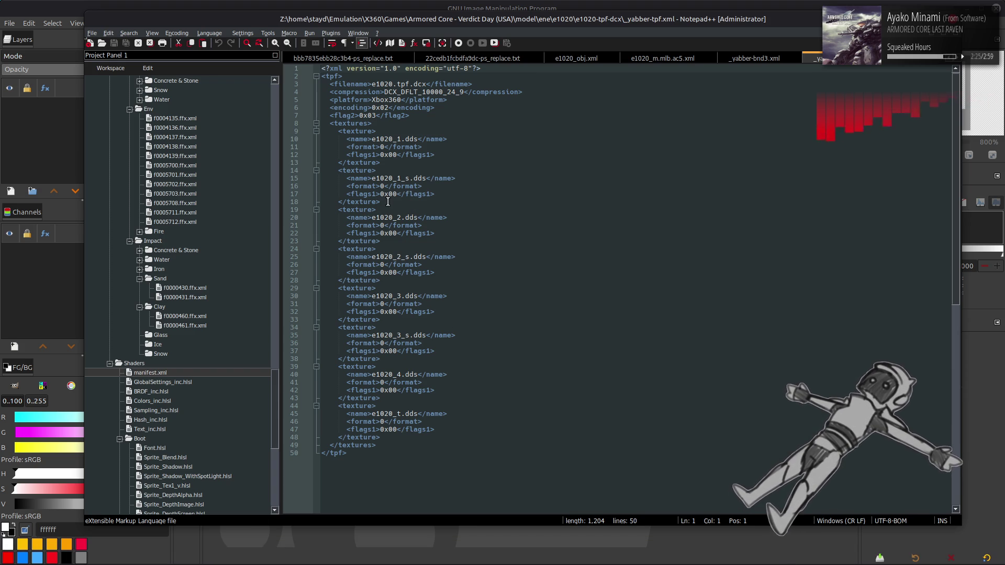
- Duplicate the e1020_1_s texture block and edit the copy into e1020_1_n.dds, format 23
mouse_move(388, 202)
left_mouse_down()
mouse_move(335, 179)
mouse_move(337, 171)
left_mouse_up()
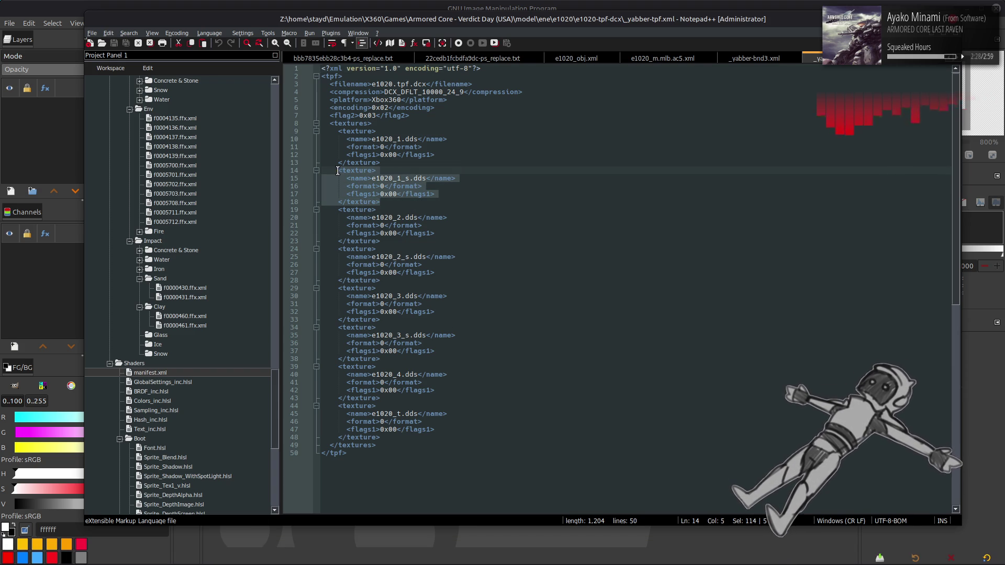
left_click(394, 160)
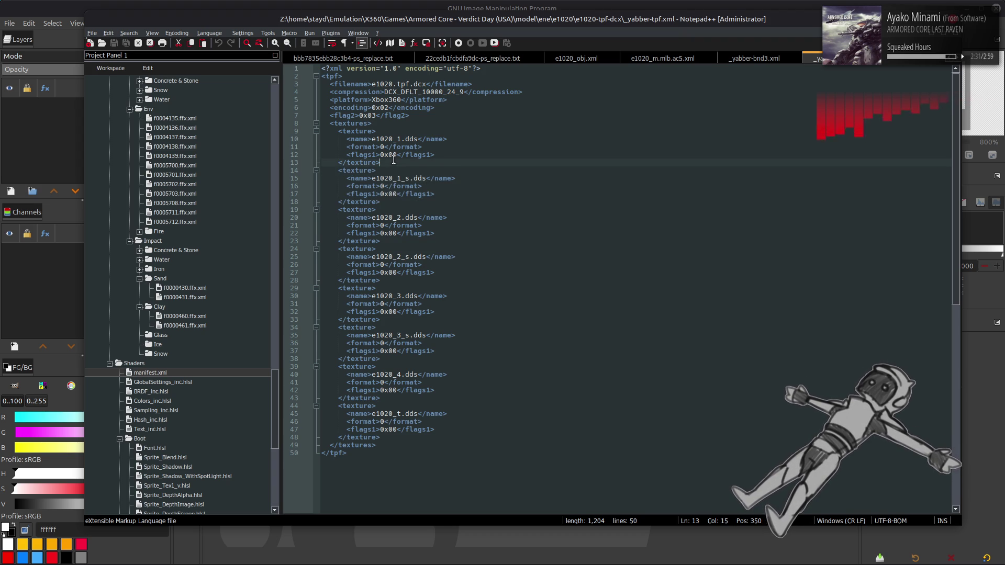
key("ctrl+v")
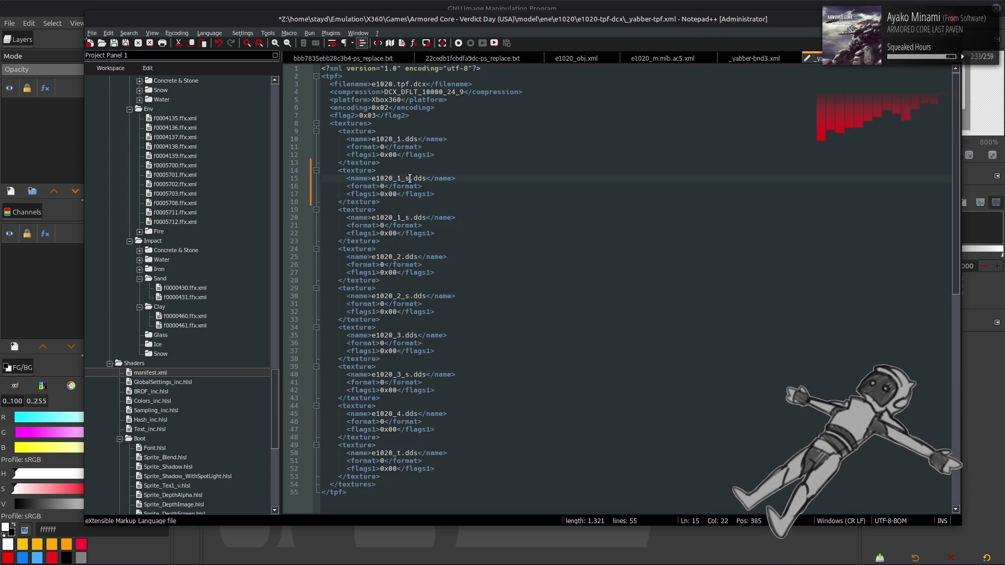
type("n")
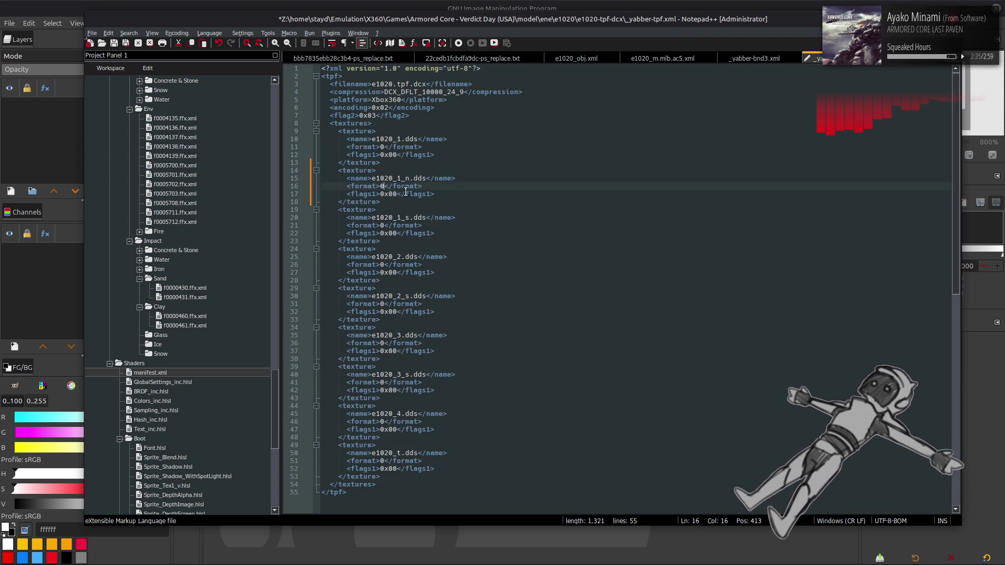
type("3")
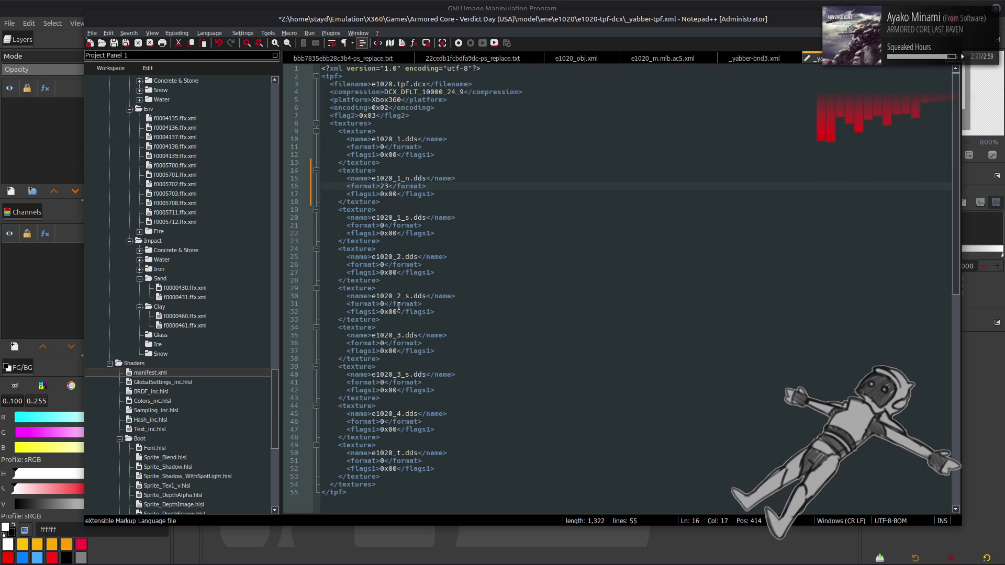
- Duplicate the e1020_2_s block as e1020_2_n.dds with format 23 and save the XML
mouse_move(375, 315)
left_mouse_down()
mouse_move(340, 293)
mouse_move(398, 291)
mouse_move(395, 277)
left_mouse_up()
key("ctrl+d")
left_click(408, 296)
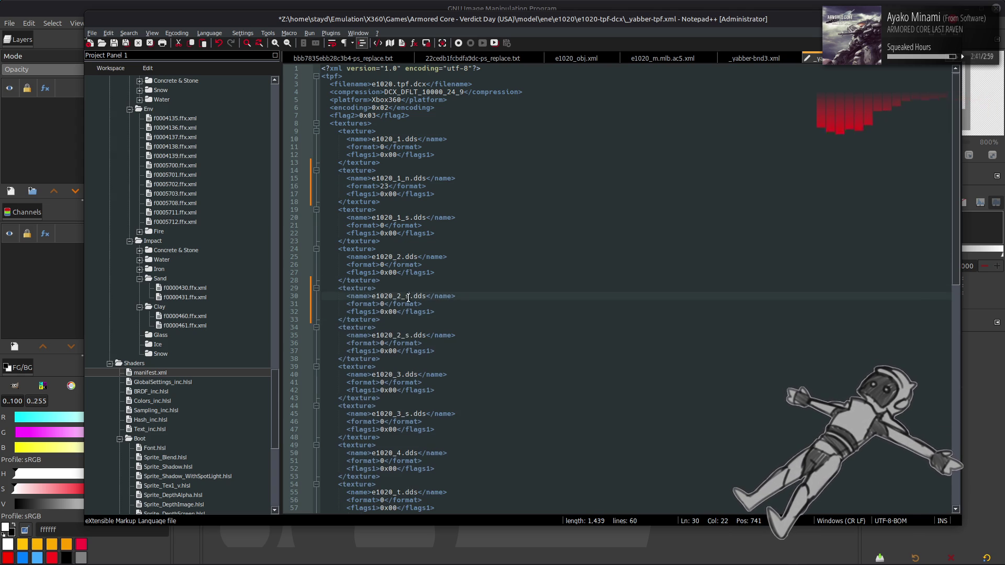
type("n")
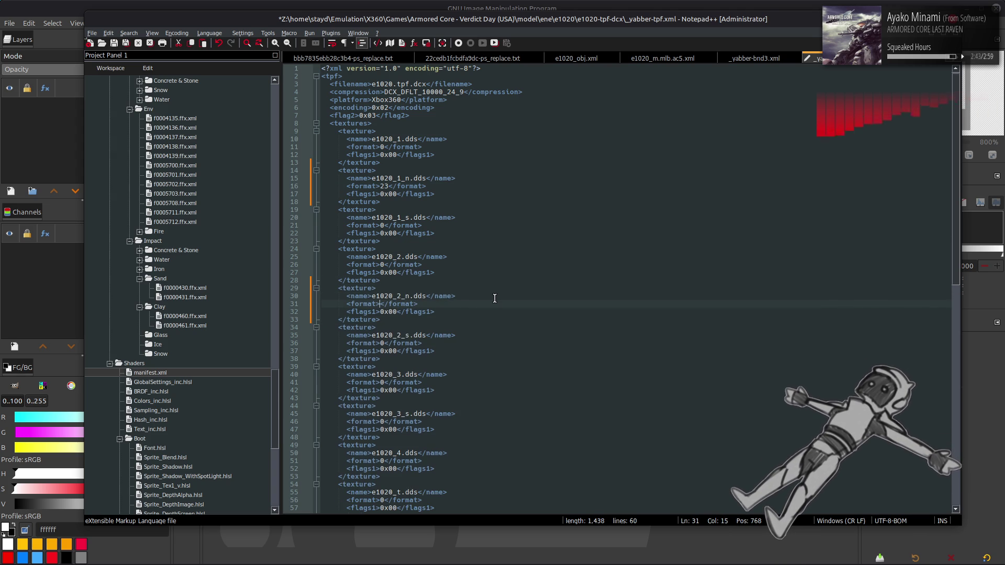
type("23")
left_click(495, 304)
key("ctrl+s")
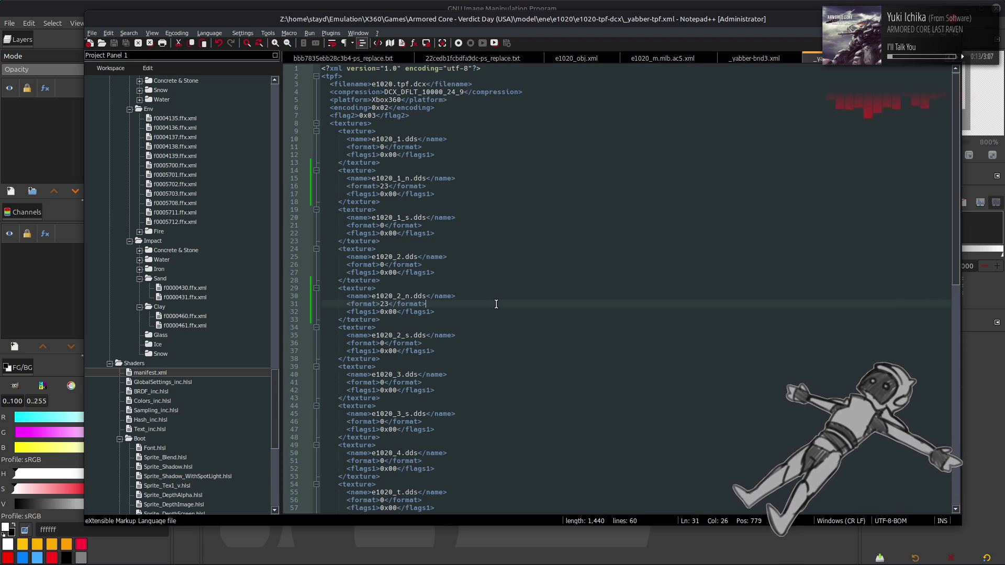
left_click(14, 552)
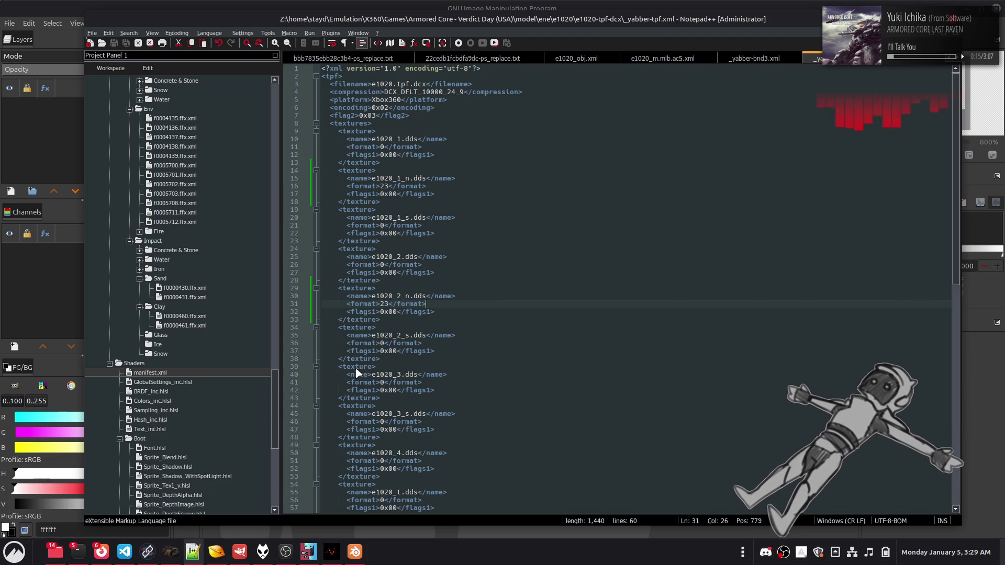
key("alt+Tab")
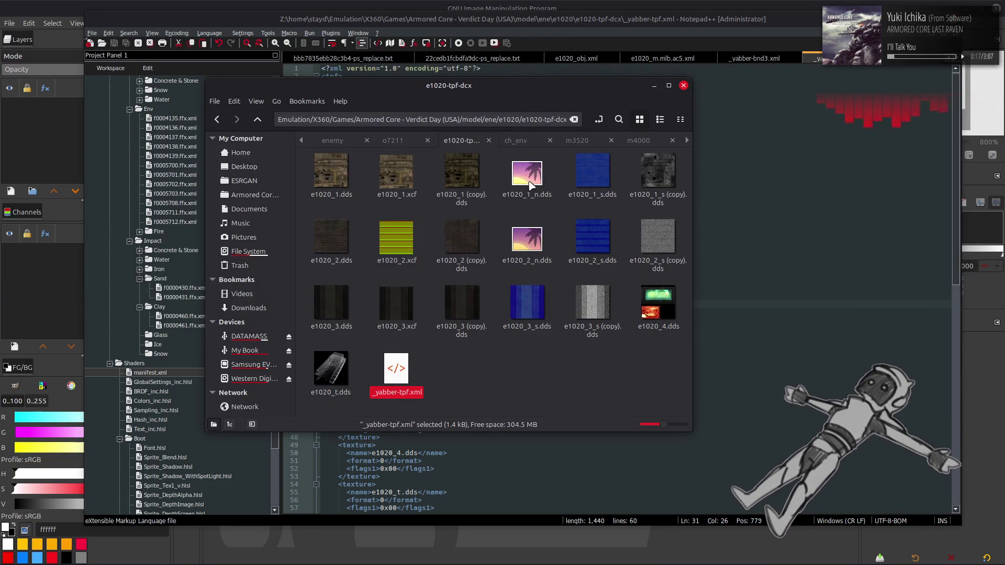
left_click(579, 143)
left_click(636, 142)
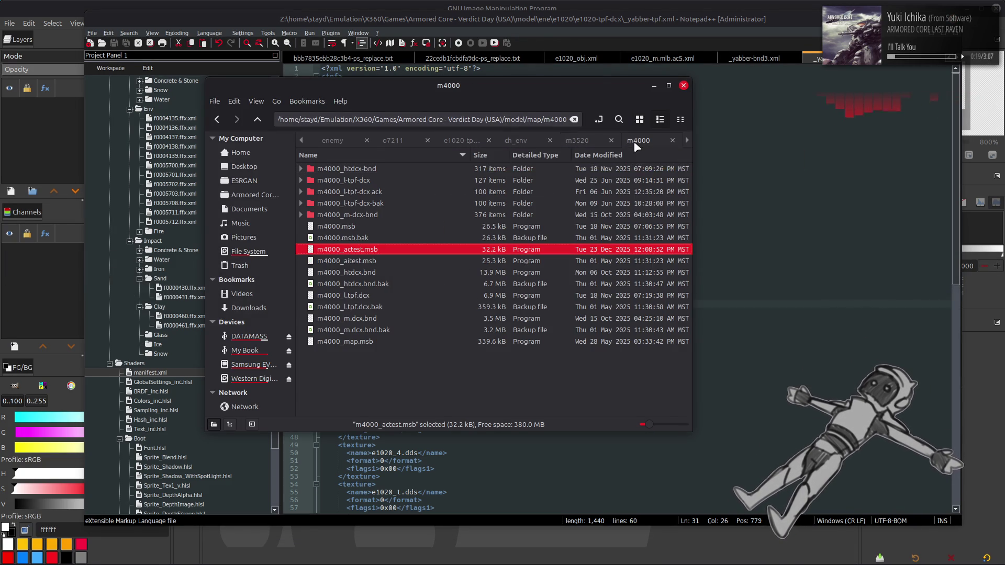
left_click(380, 169)
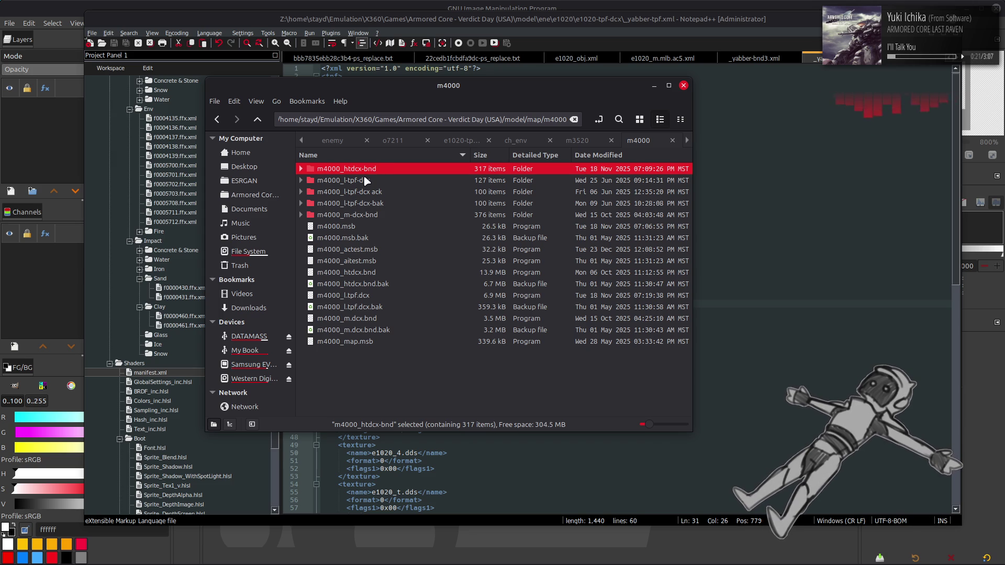
double_click(371, 170)
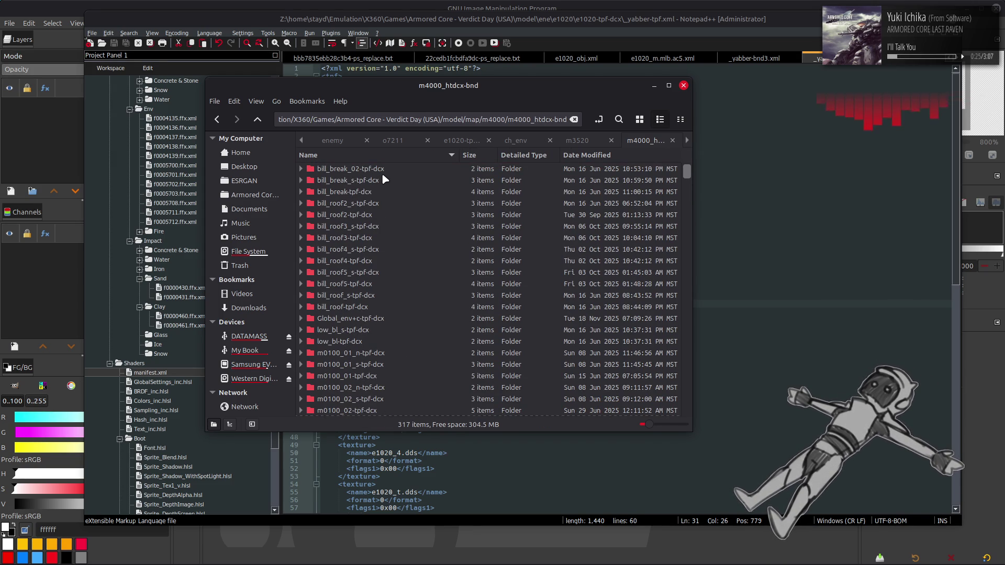
scroll(385, 210, "down", 4)
double_click(386, 225)
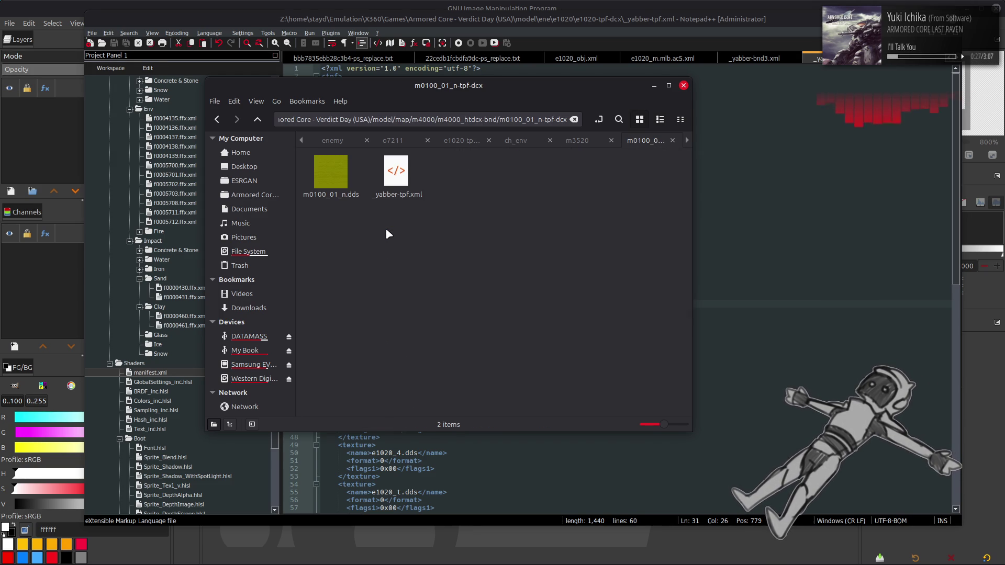
mouse_move(328, 174)
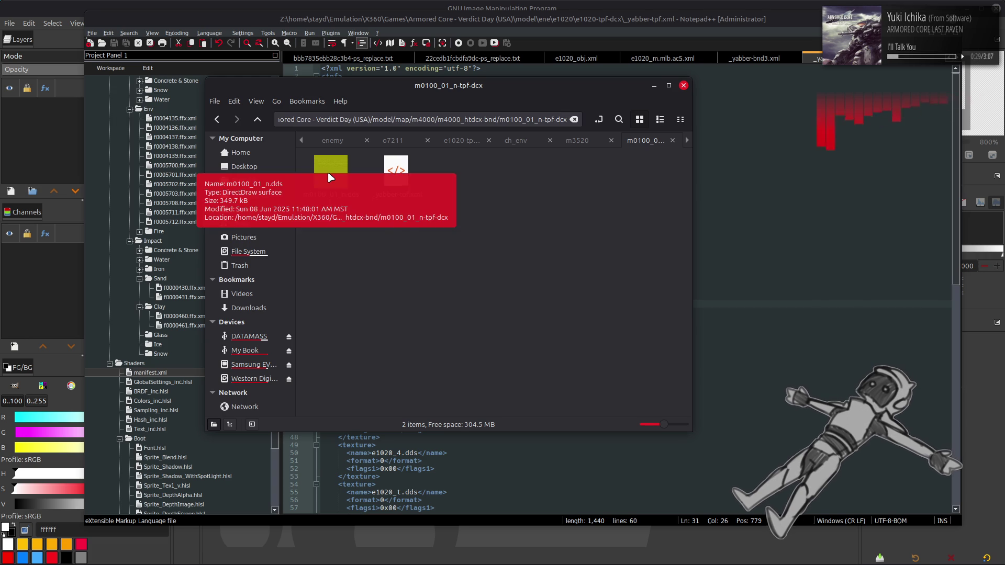
right_click(387, 178)
mouse_move(435, 203)
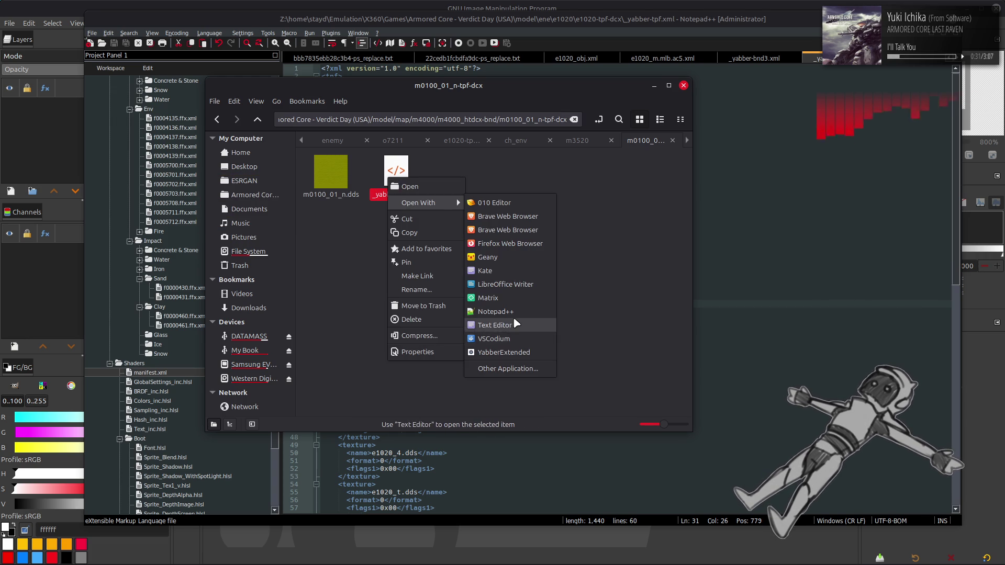
left_click(516, 324)
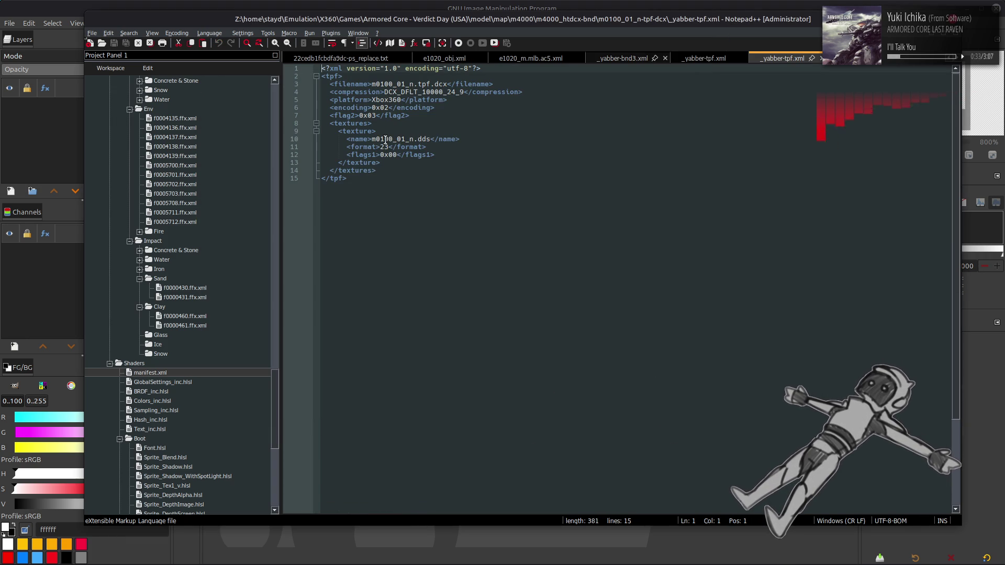
left_click(820, 58)
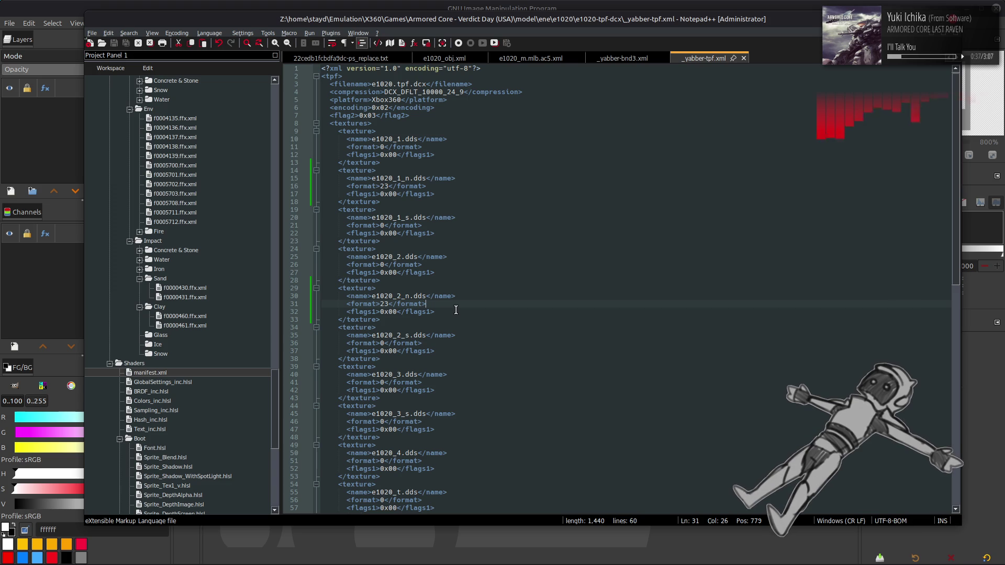
- Go up to the e1020 folder and repack e1020-tpf-dcx into e1020.tpf.dcx with YabberExtended
key("alt+Tab")
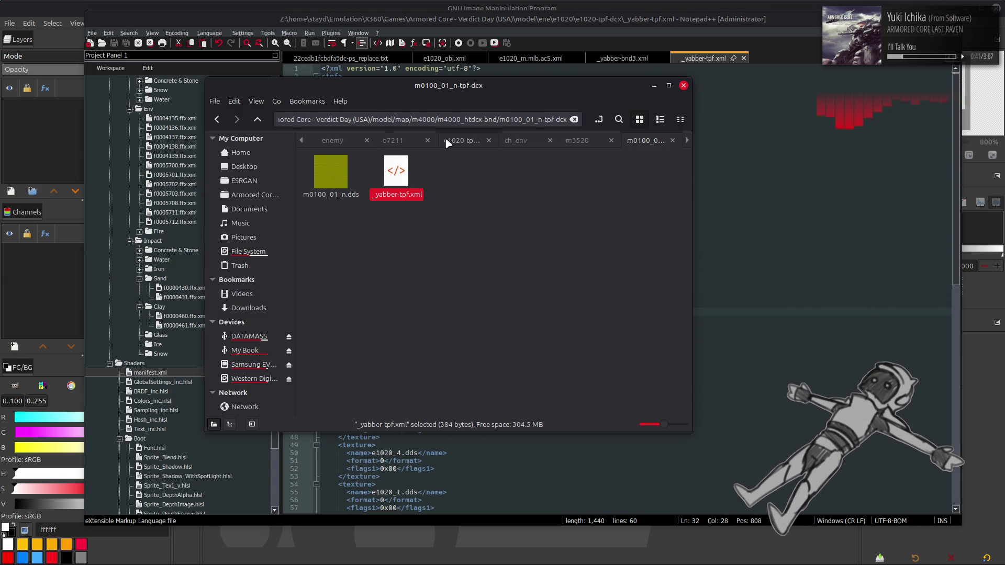
left_click(448, 141)
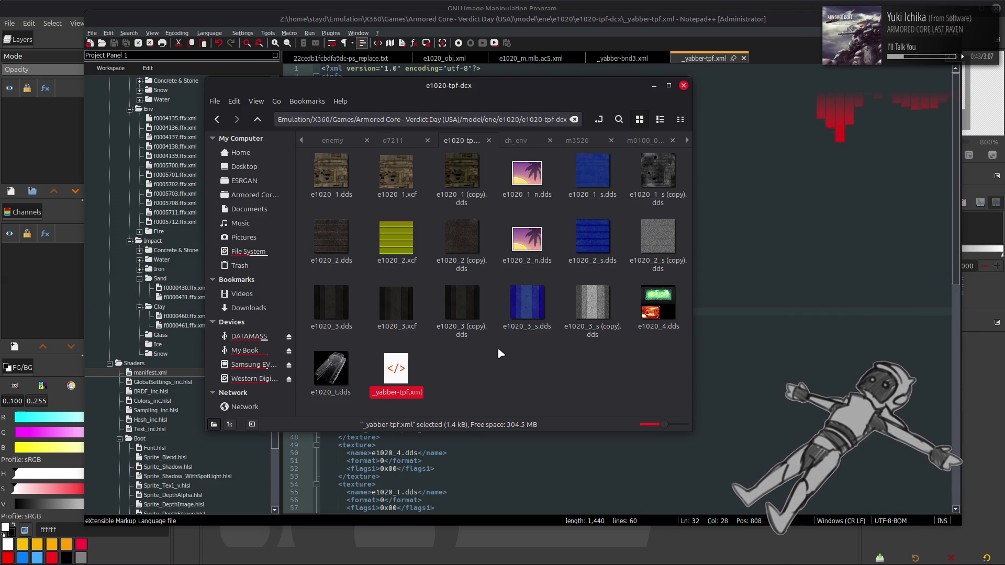
key("alt+Up")
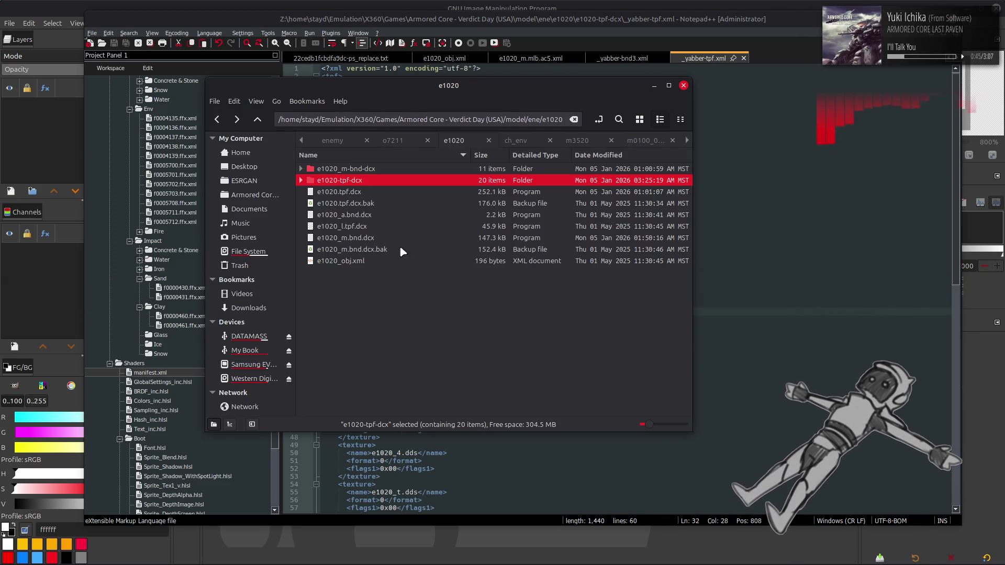
right_click(360, 181)
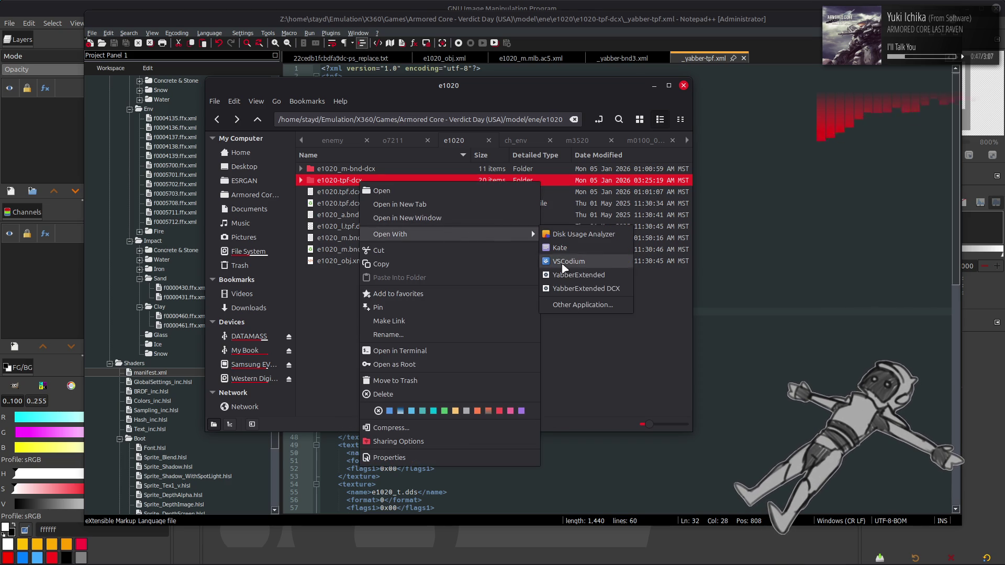
left_click(566, 268)
- Repack the e1020_m-bnd-dcx folder into e1020_m.bnd.dcx with YabberExtended
right_click(402, 173)
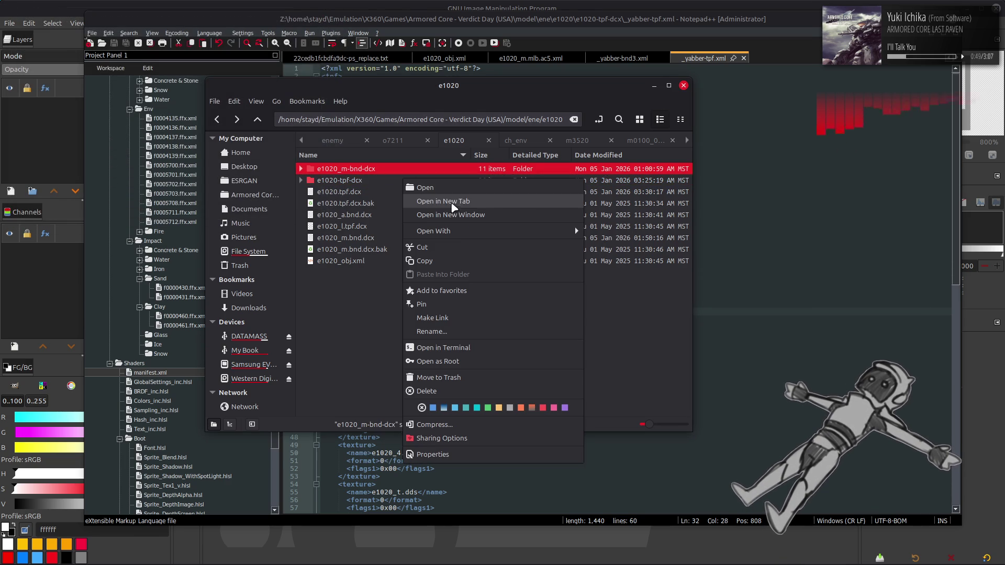
mouse_move(471, 231)
left_click(623, 272)
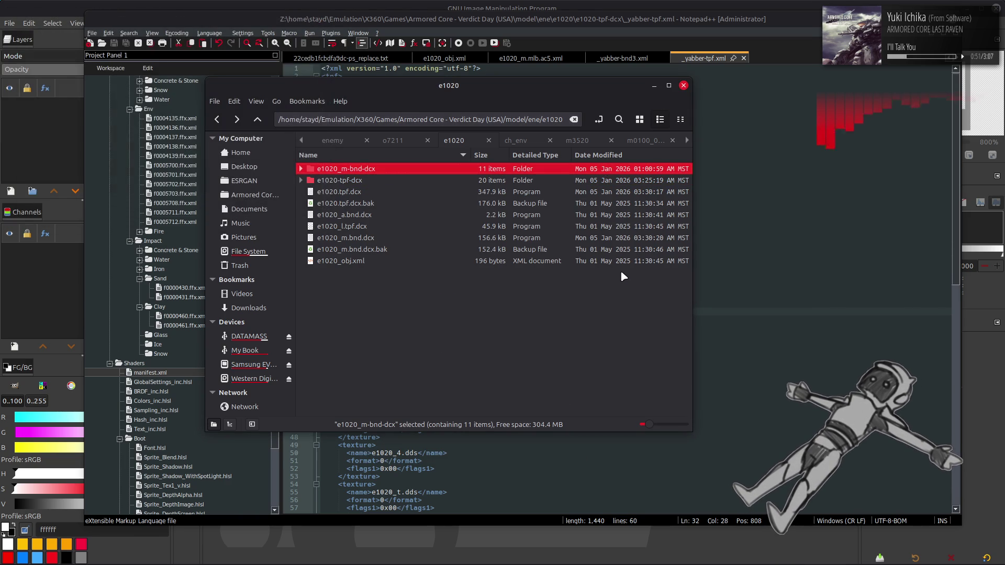
mouse_move(456, 553)
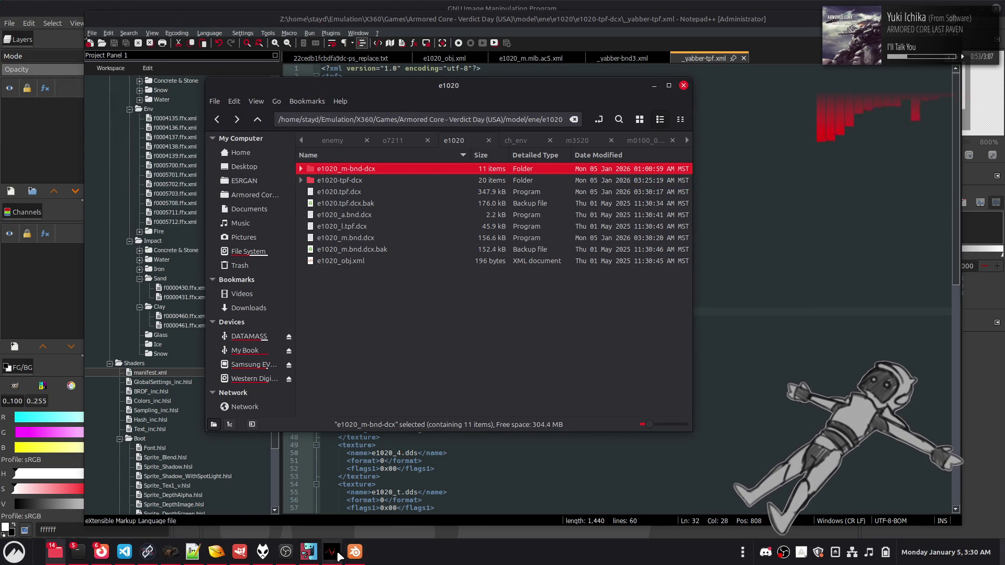
left_click(335, 552)
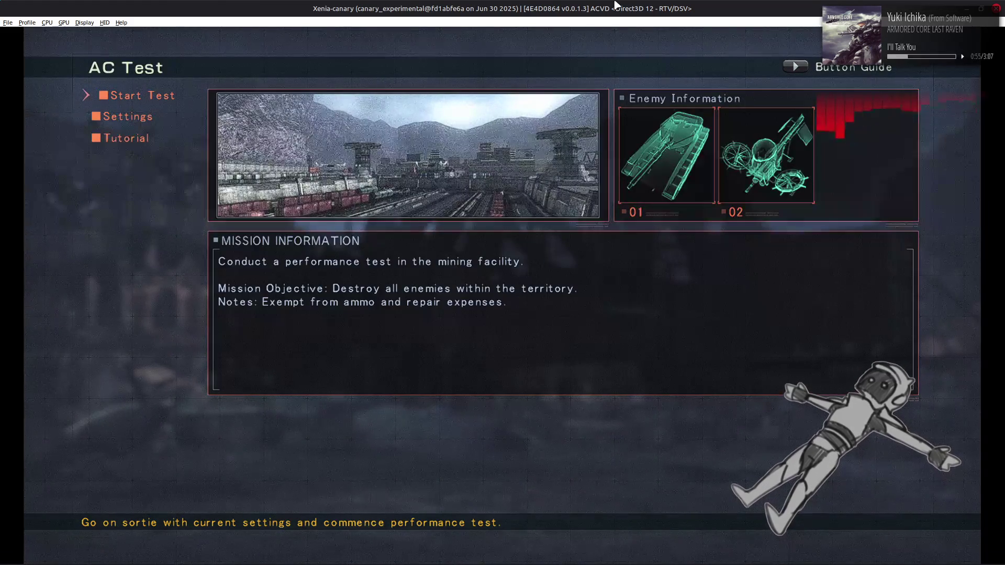
- Run the AC Test sortie to test the tank, then exit Xenia from the File menu
key("Return")
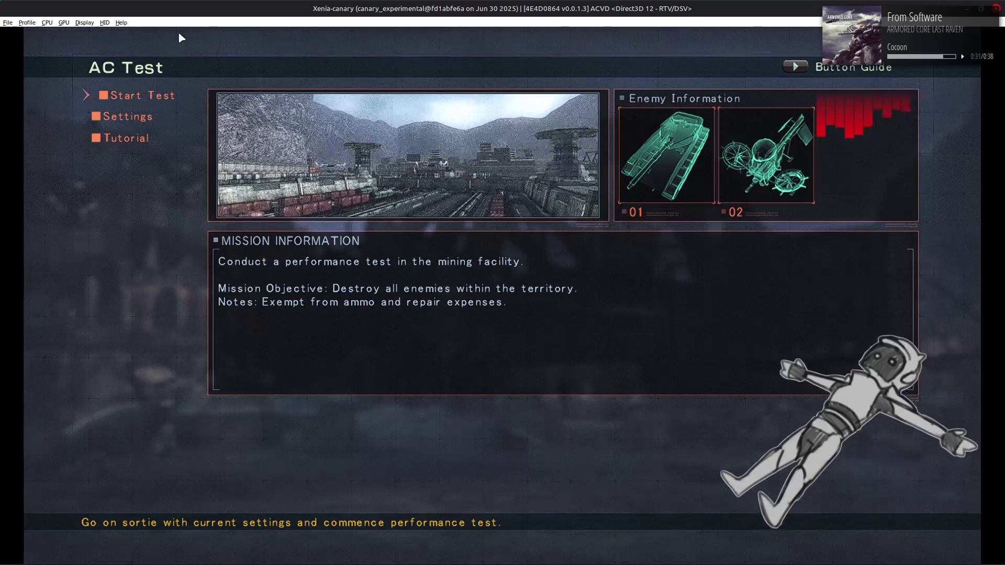
left_click(7, 23)
mouse_move(28, 22)
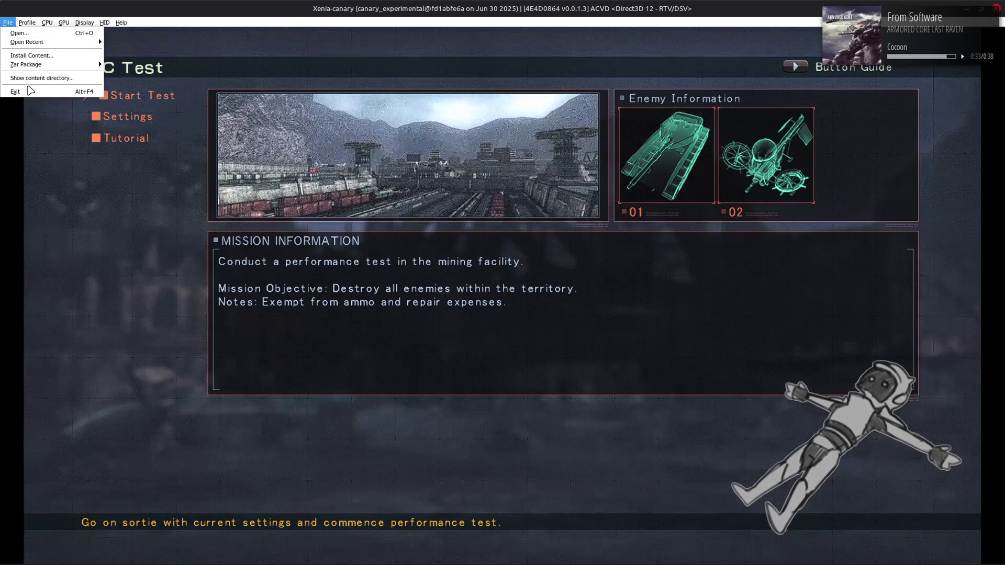
left_click(24, 93)
- Bring the _yabber-tpf.xml tab in Notepad++ to the front
left_click(776, 52)
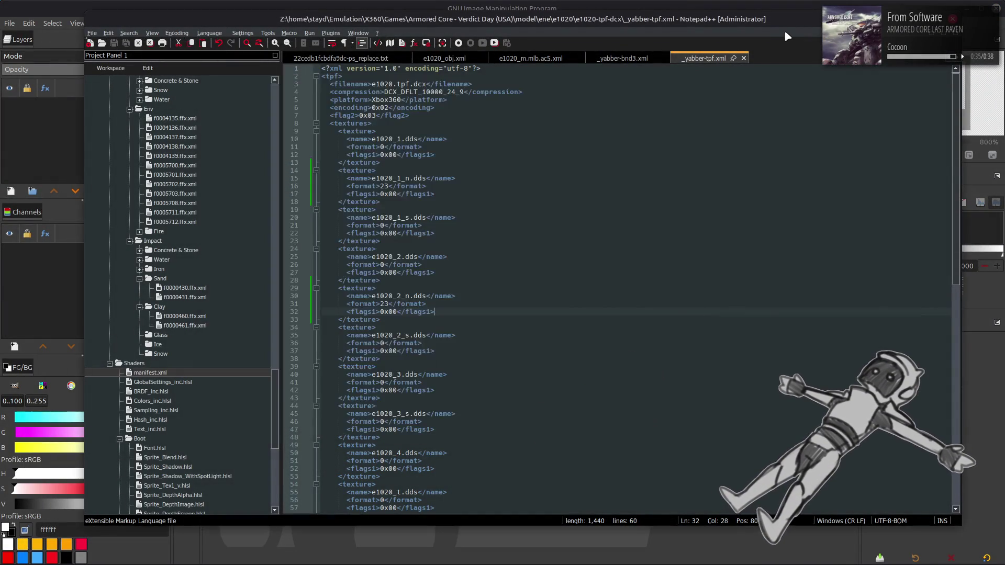